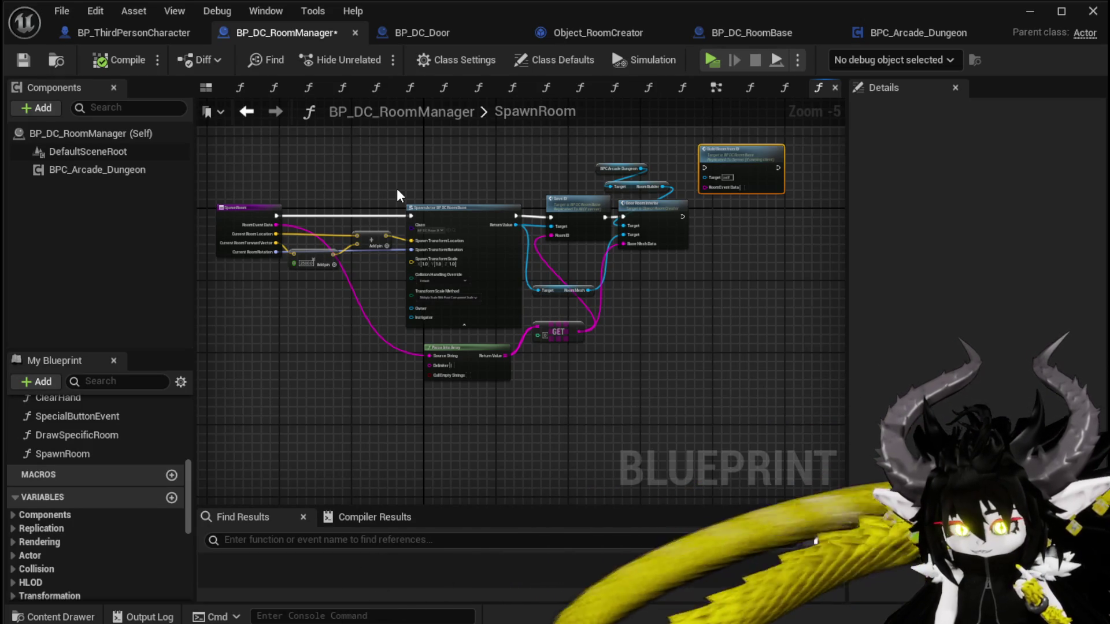
Save RoomManager and look over the SpawnRoom trigger section in BP_DC_Door.
{"action": "left_click_drag", "start_coordinate": [396, 189], "coordinate": [397, 197]}
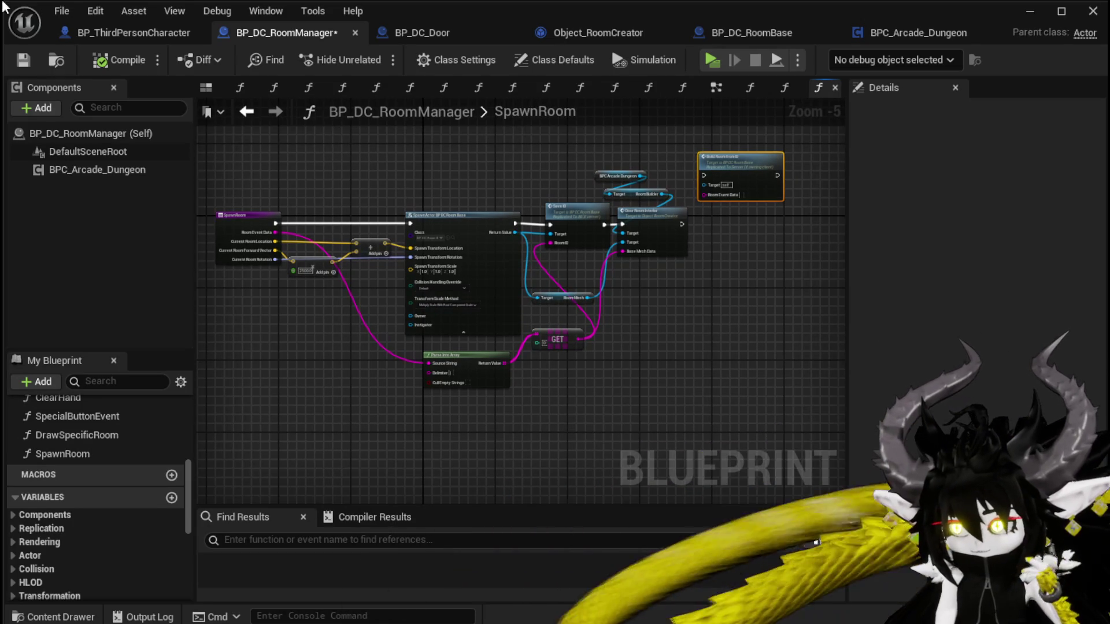
{"action": "left_click", "coordinate": [17, 55]}
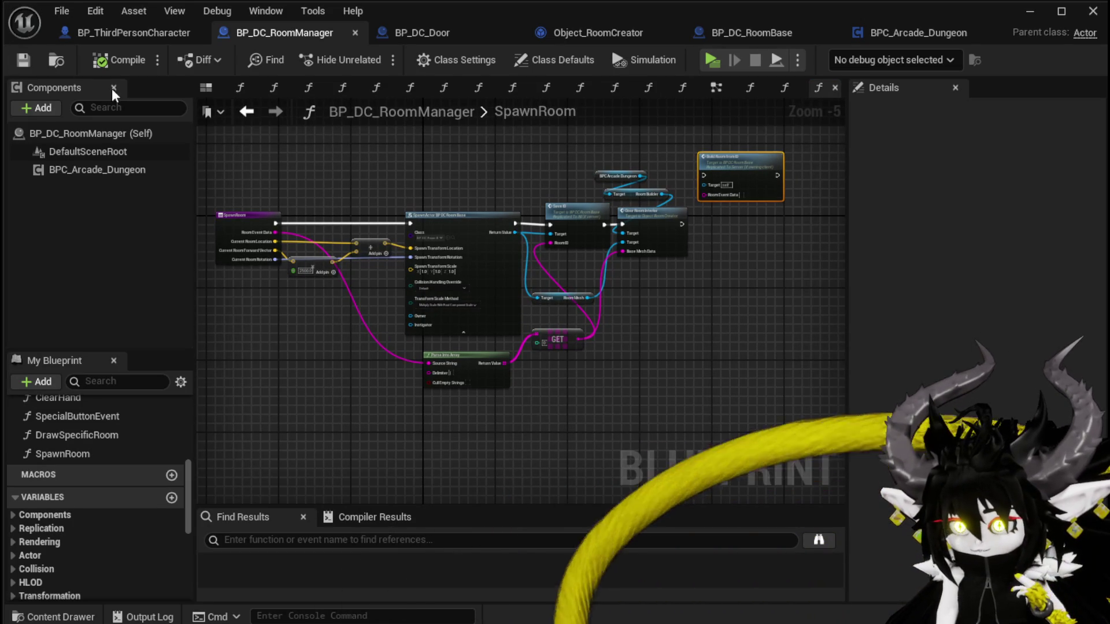
{"action": "left_click", "coordinate": [417, 33]}
{"action": "scroll", "coordinate": [424, 212], "scroll_direction": "up", "scroll_amount": 2}
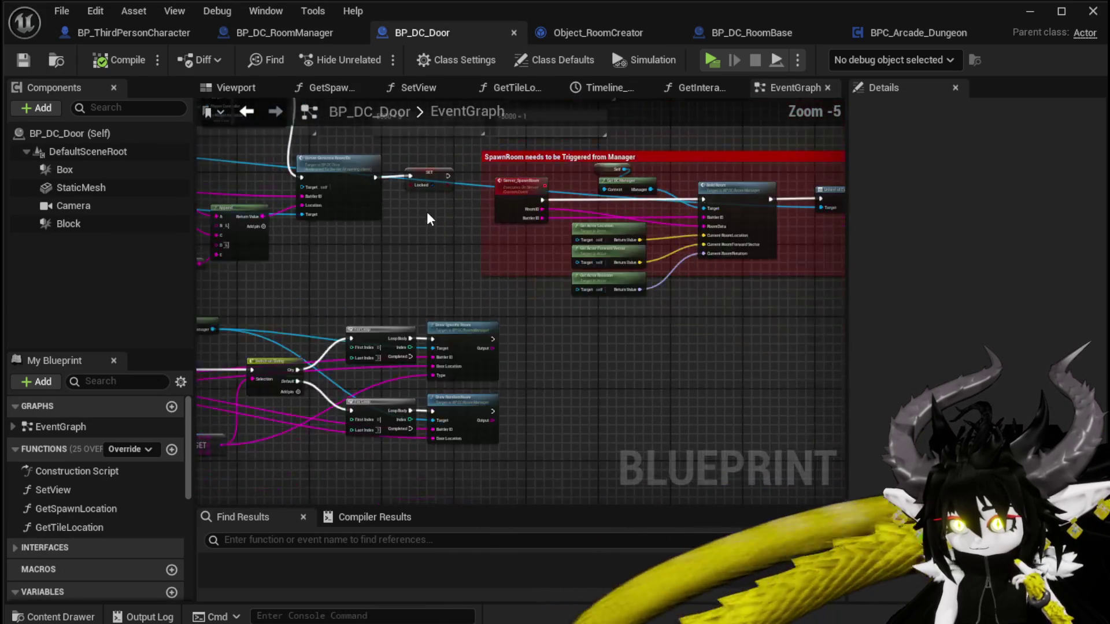
{"action": "left_click_drag", "start_coordinate": [427, 218], "coordinate": [270, 325]}
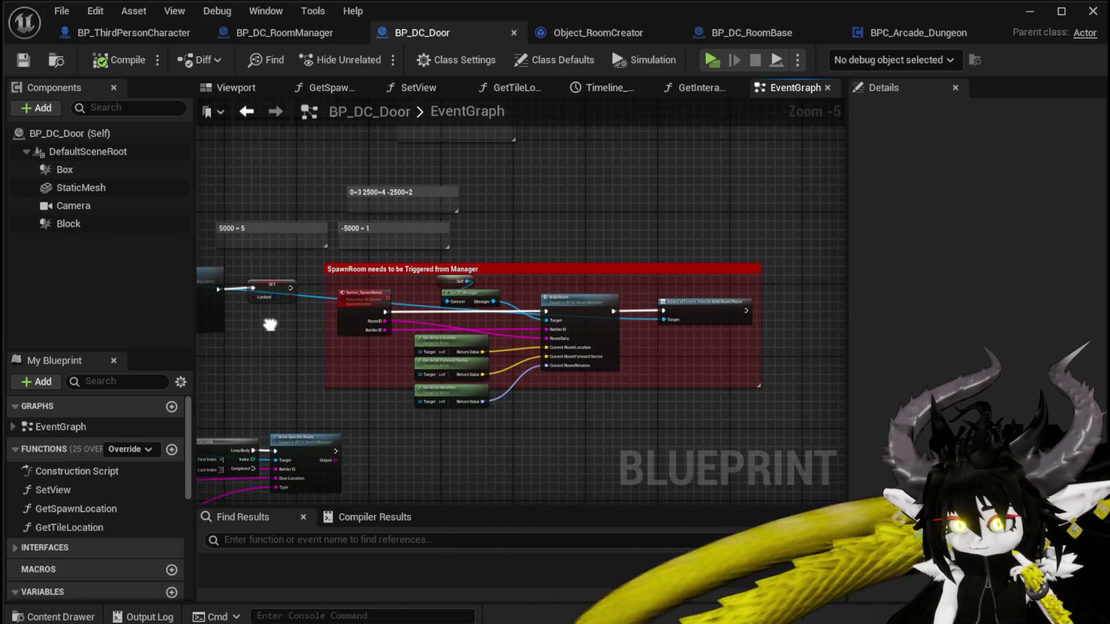
{"action": "scroll", "coordinate": [360, 280], "scroll_direction": "up", "scroll_amount": 3}
{"action": "scroll", "coordinate": [370, 272], "scroll_direction": "down", "scroll_amount": 3}
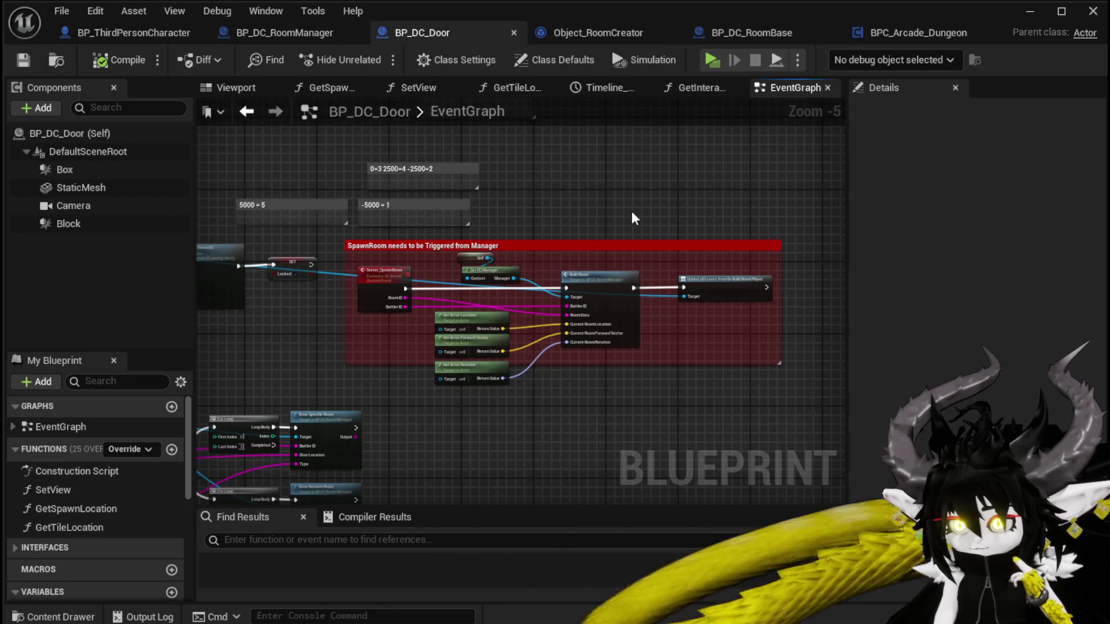
Add a Build Door call from the Room Builder reference in SpawnRoom and save RoomManager.
{"action": "left_click", "coordinate": [269, 24]}
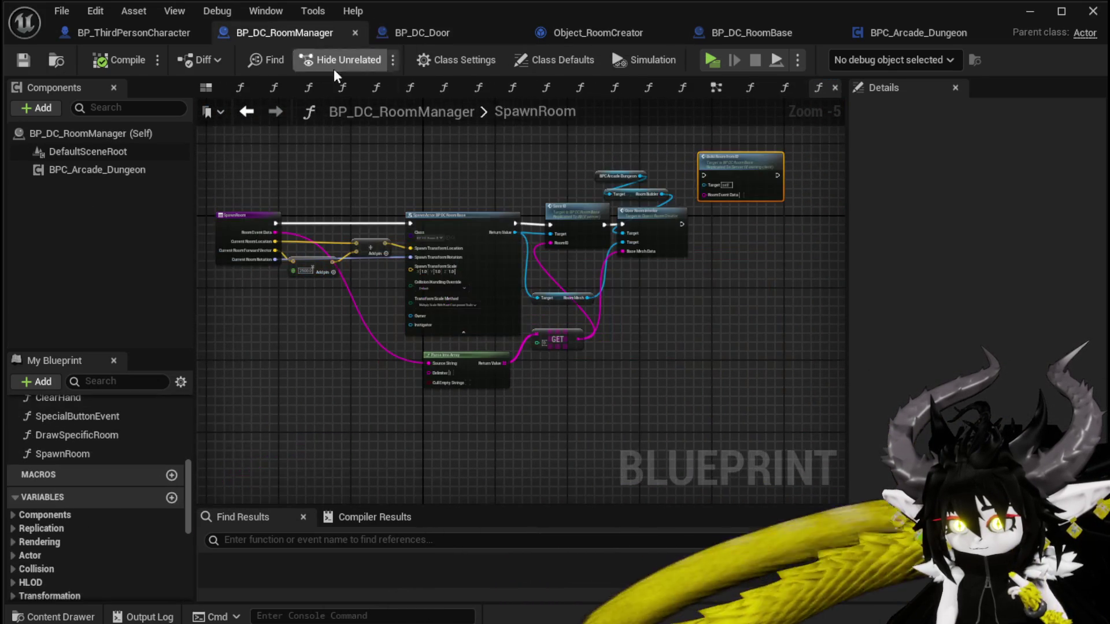
{"action": "scroll", "coordinate": [608, 178], "scroll_direction": "up", "scroll_amount": 3}
{"action": "mouse_move", "coordinate": [440, 212]}
{"action": "left_mouse_down"}
{"action": "mouse_move", "coordinate": [595, 293]}
{"action": "mouse_move", "coordinate": [630, 290]}
{"action": "left_mouse_up"}
{"action": "type", "text": "Build"}
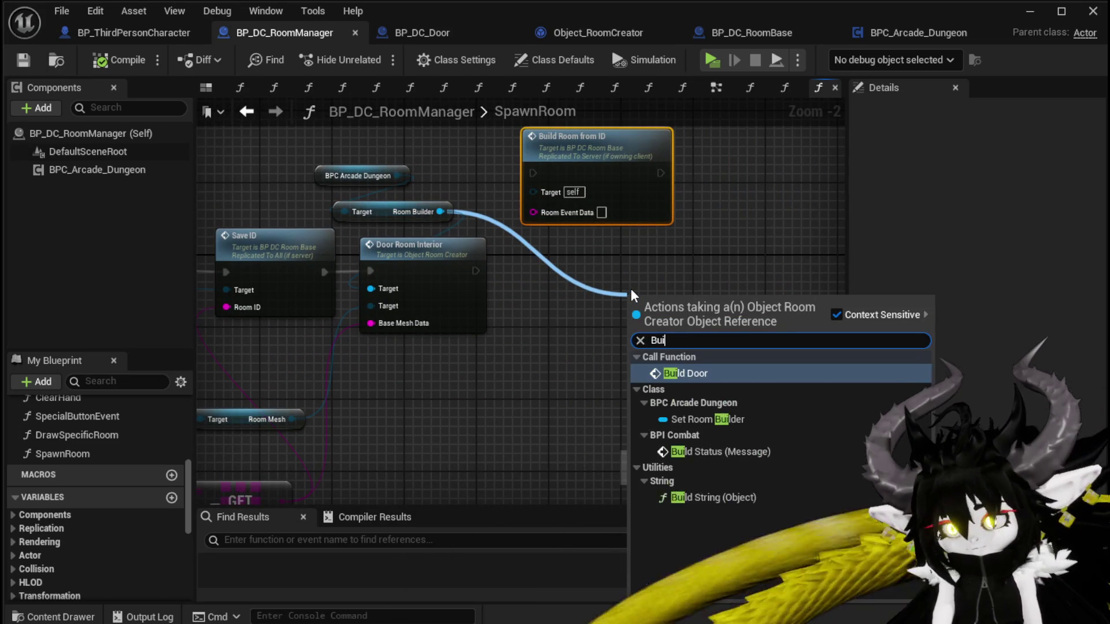
{"action": "key", "text": "Return"}
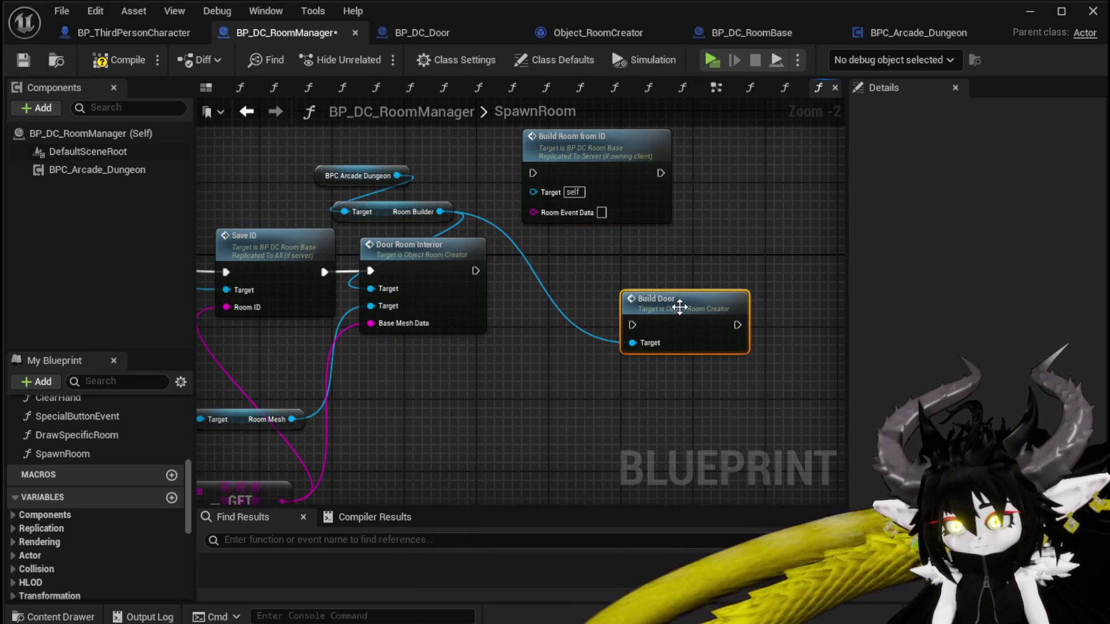
{"action": "left_click_drag", "start_coordinate": [632, 315], "coordinate": [587, 288]}
{"action": "left_click_drag", "start_coordinate": [531, 343], "coordinate": [626, 273]}
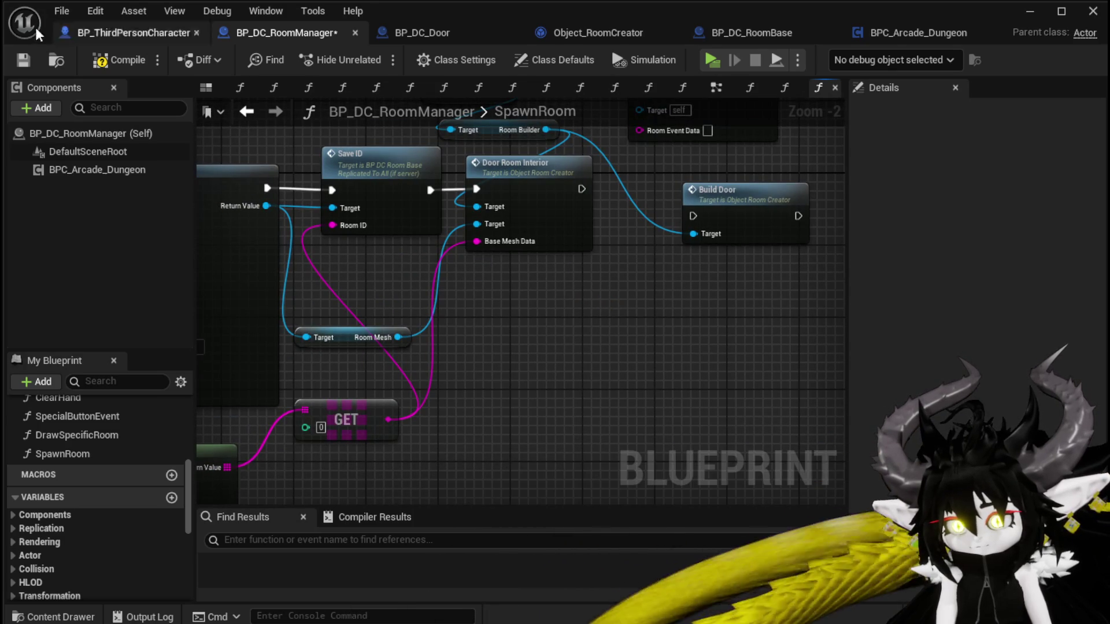
{"action": "left_click", "coordinate": [15, 63]}
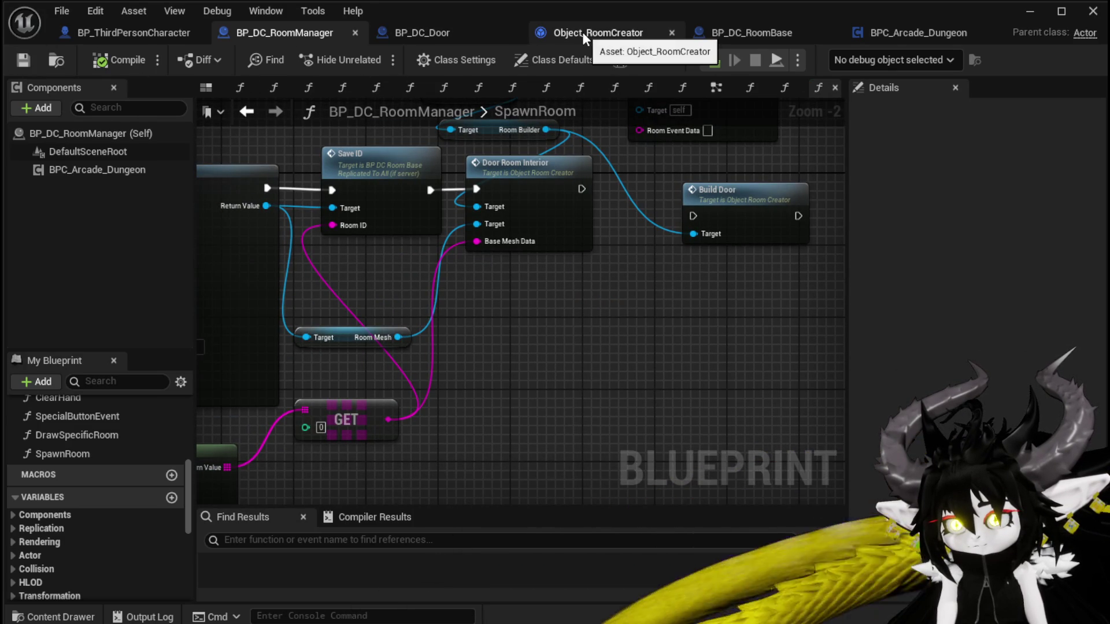
In BP_DC_RoomBase, select the Parse Into Array, GET and == nodes, then switch to Object_RoomCreator.
{"action": "left_click", "coordinate": [749, 34]}
{"action": "scroll", "coordinate": [516, 331], "scroll_direction": "down", "scroll_amount": 2}
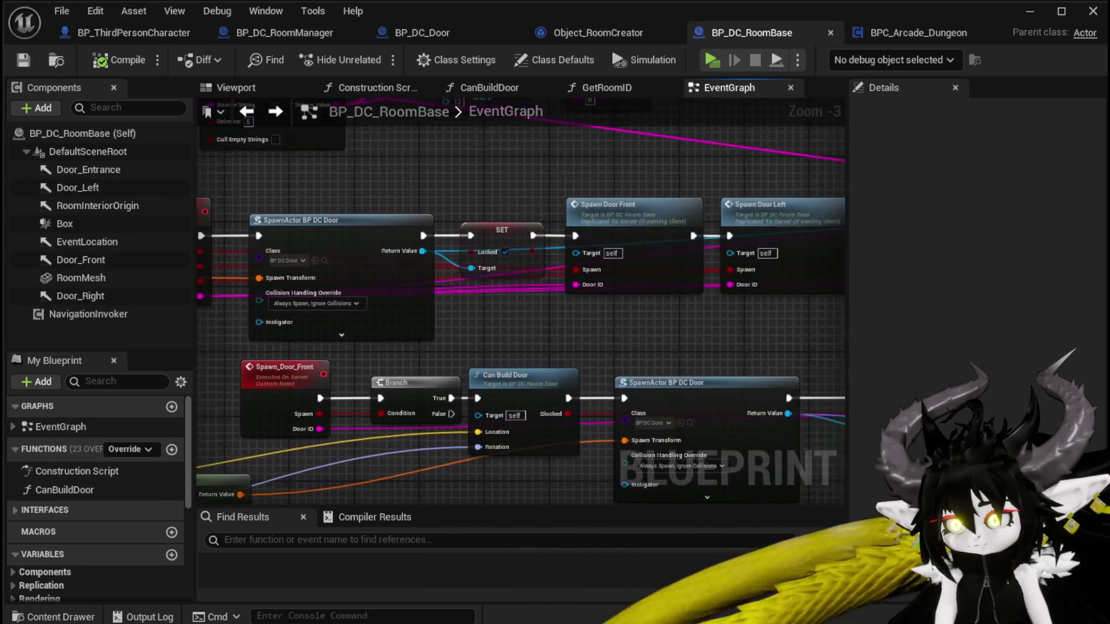
{"action": "scroll", "coordinate": [466, 317], "scroll_direction": "up", "scroll_amount": 2}
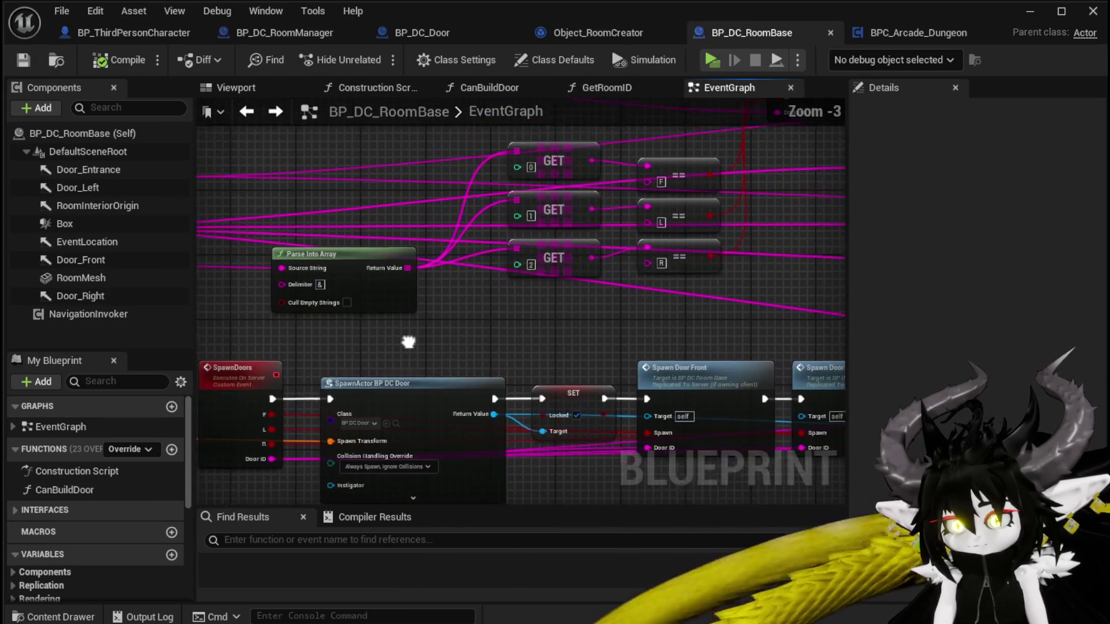
{"action": "left_click_drag", "start_coordinate": [349, 351], "coordinate": [687, 165]}
{"action": "left_click_drag", "start_coordinate": [437, 175], "coordinate": [737, 191]}
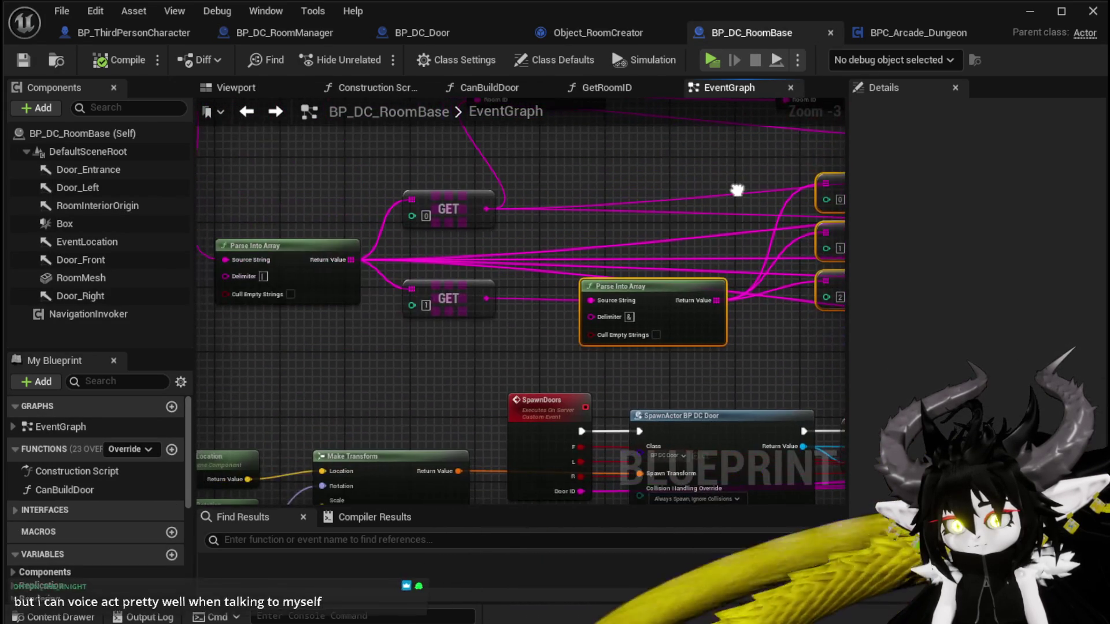
{"action": "left_click_drag", "start_coordinate": [778, 289], "coordinate": [377, 327]}
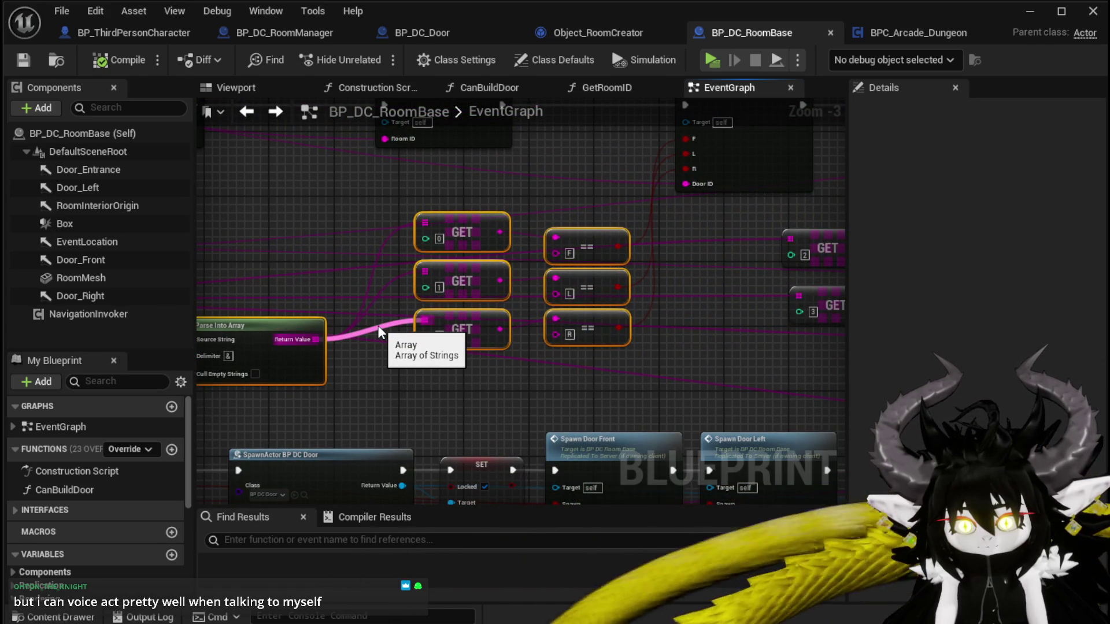
{"action": "scroll", "coordinate": [622, 181], "scroll_direction": "down", "scroll_amount": 1}
{"action": "scroll", "coordinate": [537, 256], "scroll_direction": "up", "scroll_amount": 1}
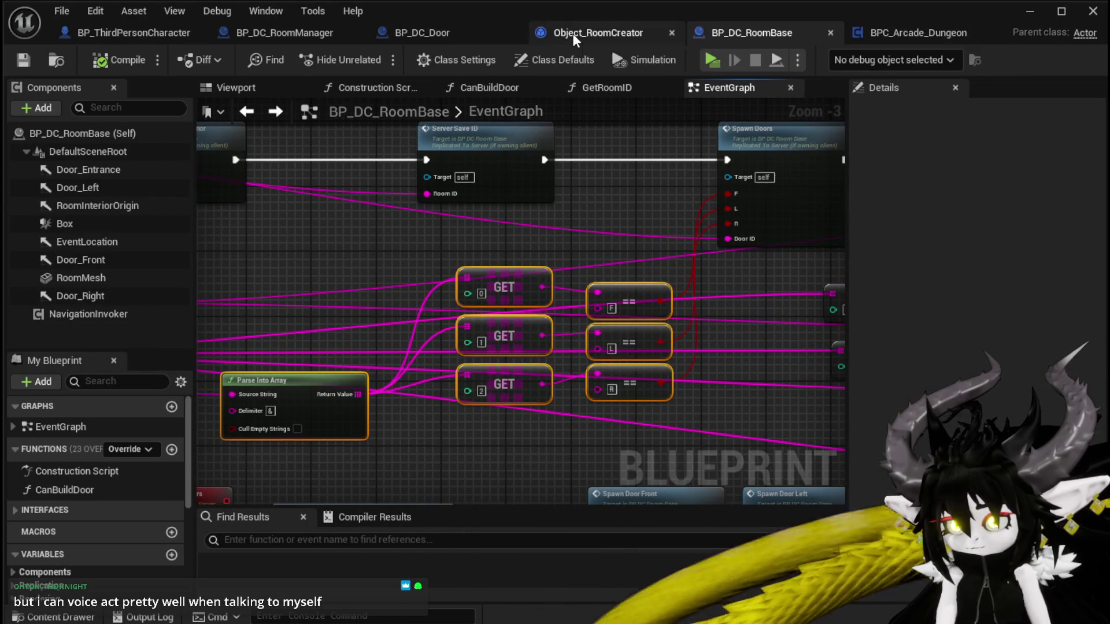
{"action": "left_click", "coordinate": [574, 34]}
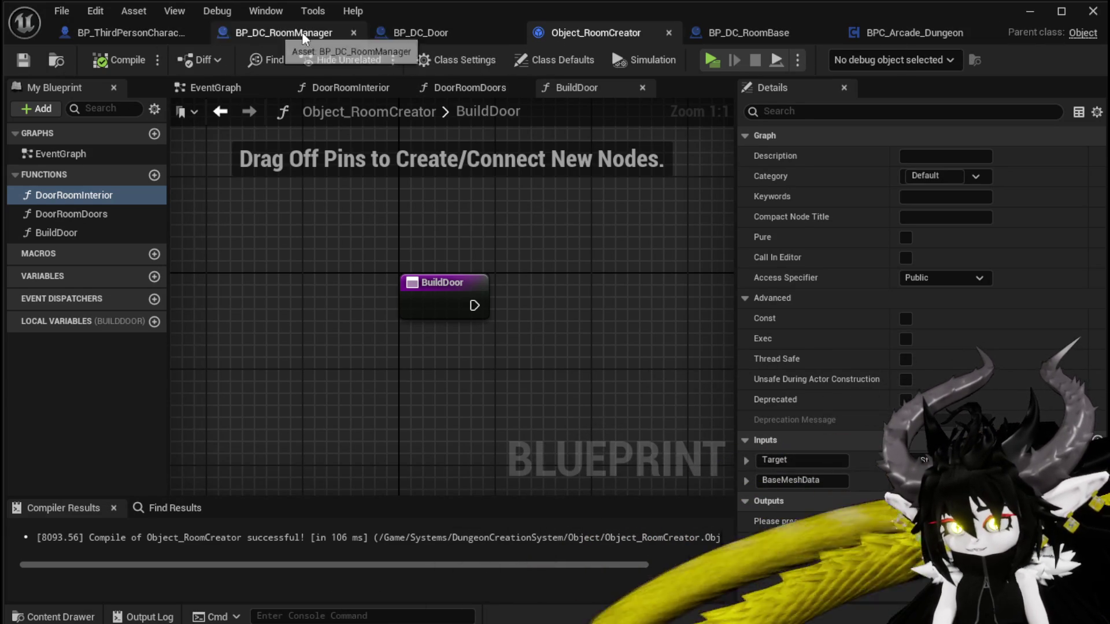
Paste the parsing nodes into SpawnRoom and wire Parse Into Array's output to the three GETs.
{"action": "left_click", "coordinate": [282, 33]}
{"action": "scroll", "coordinate": [508, 258], "scroll_direction": "down", "scroll_amount": 2}
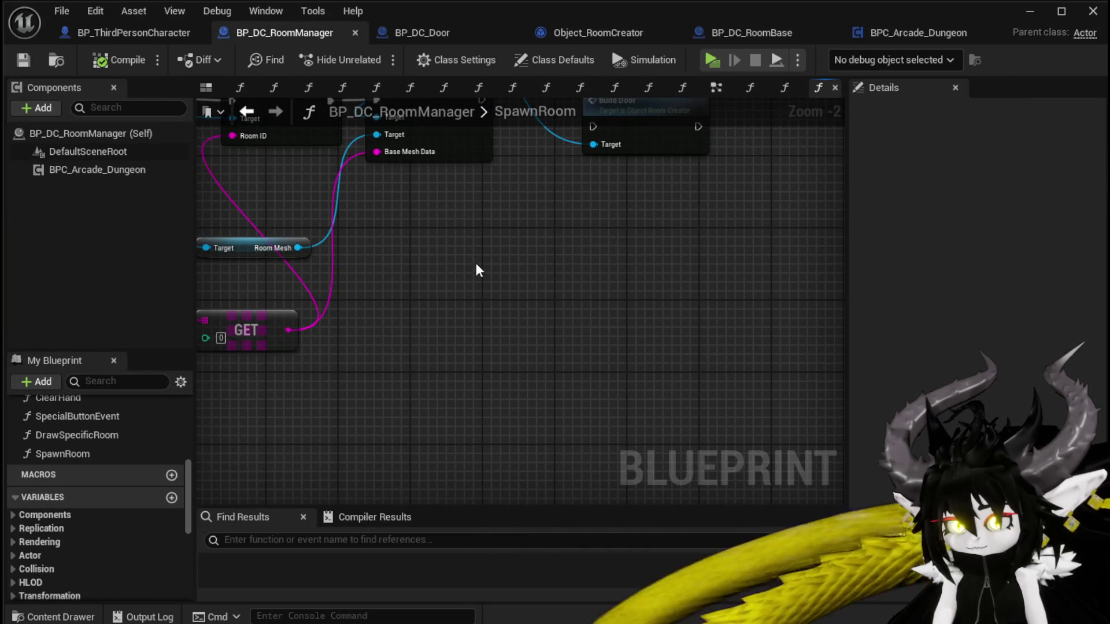
{"action": "key", "text": "ctrl+v"}
{"action": "mouse_move", "coordinate": [456, 321]}
{"action": "left_mouse_down"}
{"action": "mouse_move", "coordinate": [473, 424]}
{"action": "mouse_move", "coordinate": [575, 408]}
{"action": "left_mouse_up"}
{"action": "left_click_drag", "start_coordinate": [310, 365], "coordinate": [363, 390]}
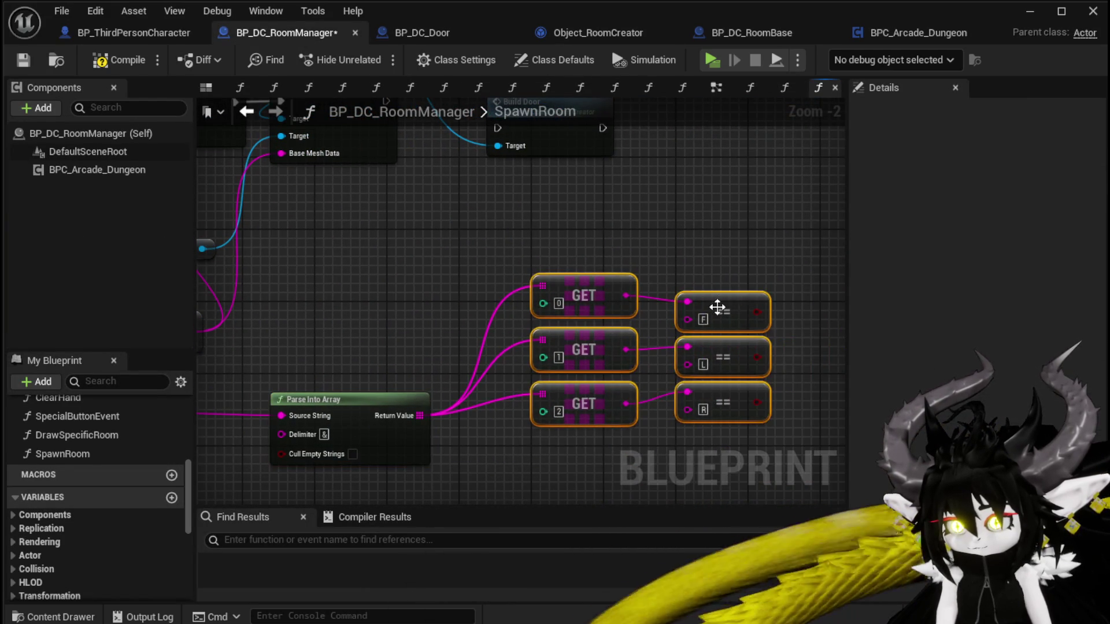
{"action": "mouse_move", "coordinate": [714, 310]}
{"action": "left_mouse_down"}
{"action": "mouse_move", "coordinate": [504, 227]}
{"action": "mouse_move", "coordinate": [614, 199]}
{"action": "left_mouse_up"}
Place Parse Into Array beside the GET nodes and open the BuildDoor function.
{"action": "left_click_drag", "start_coordinate": [505, 246], "coordinate": [555, 193]}
{"action": "left_click_drag", "start_coordinate": [451, 400], "coordinate": [376, 400]}
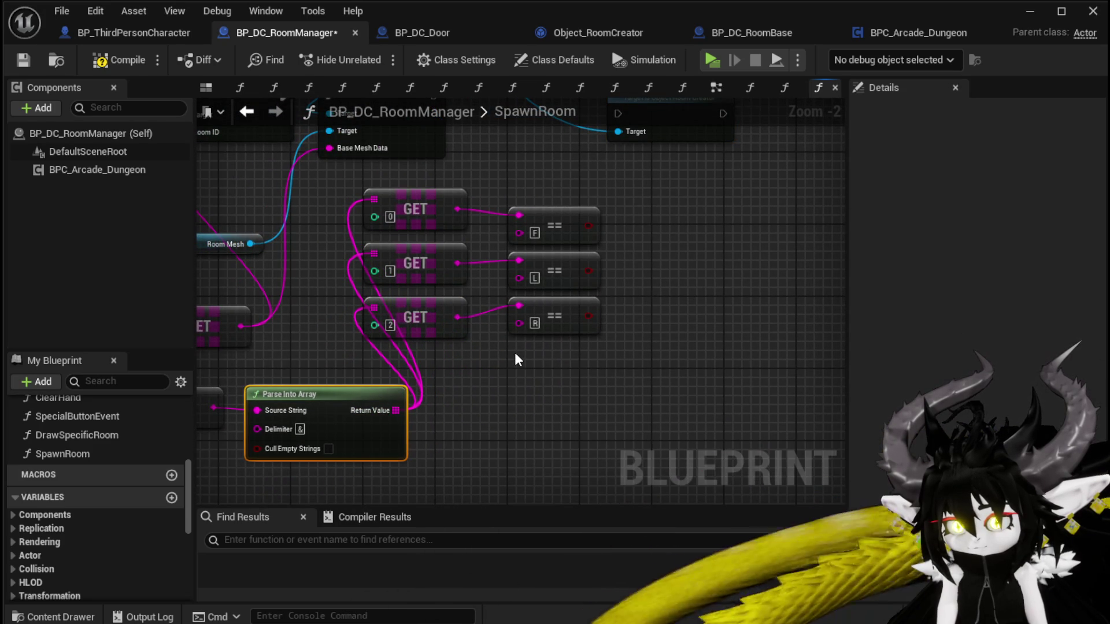
{"action": "left_click_drag", "start_coordinate": [518, 360], "coordinate": [606, 364]}
{"action": "left_click_drag", "start_coordinate": [407, 402], "coordinate": [527, 311]}
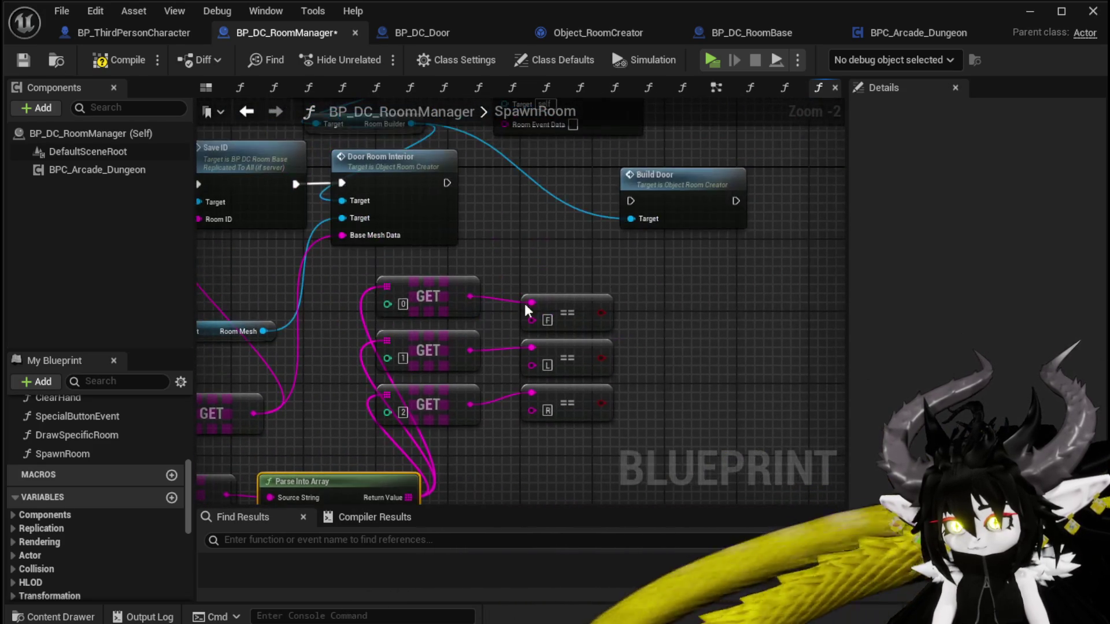
{"action": "double_click", "coordinate": [679, 195]}
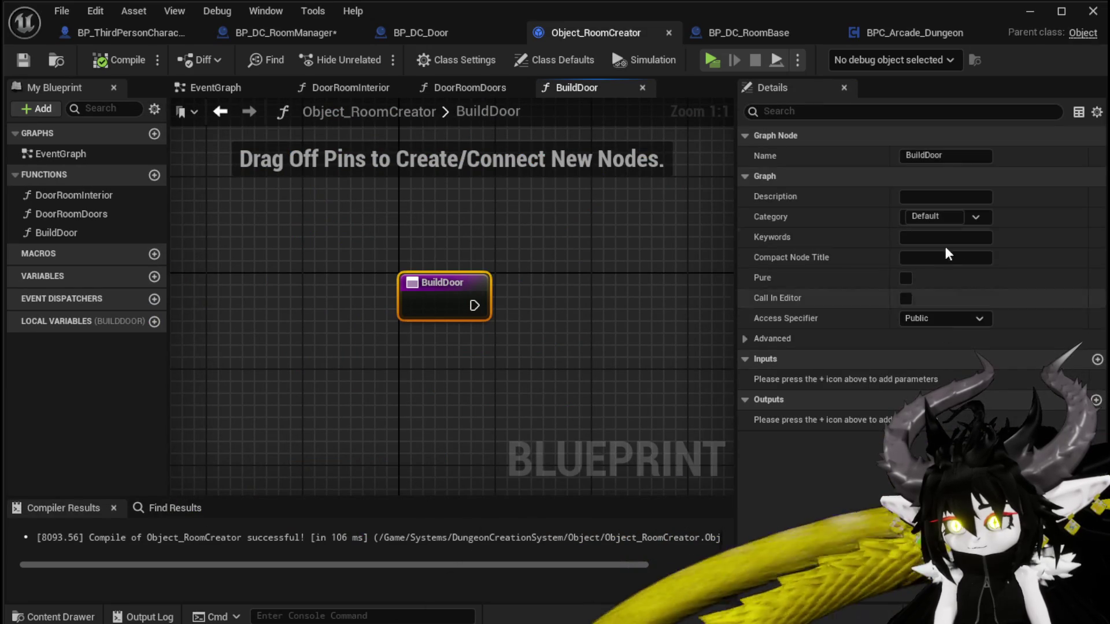
Add a String input named DoorData to BuildDoor, then compile and save Object_RoomCreator.
{"action": "left_click", "coordinate": [1096, 359]}
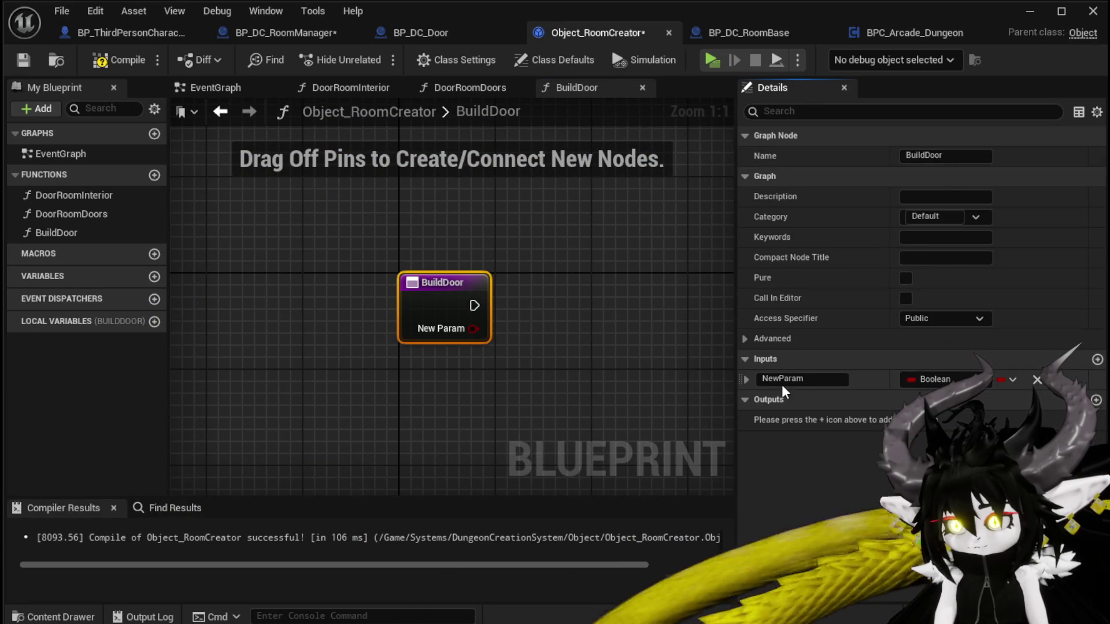
{"action": "left_click", "coordinate": [932, 379]}
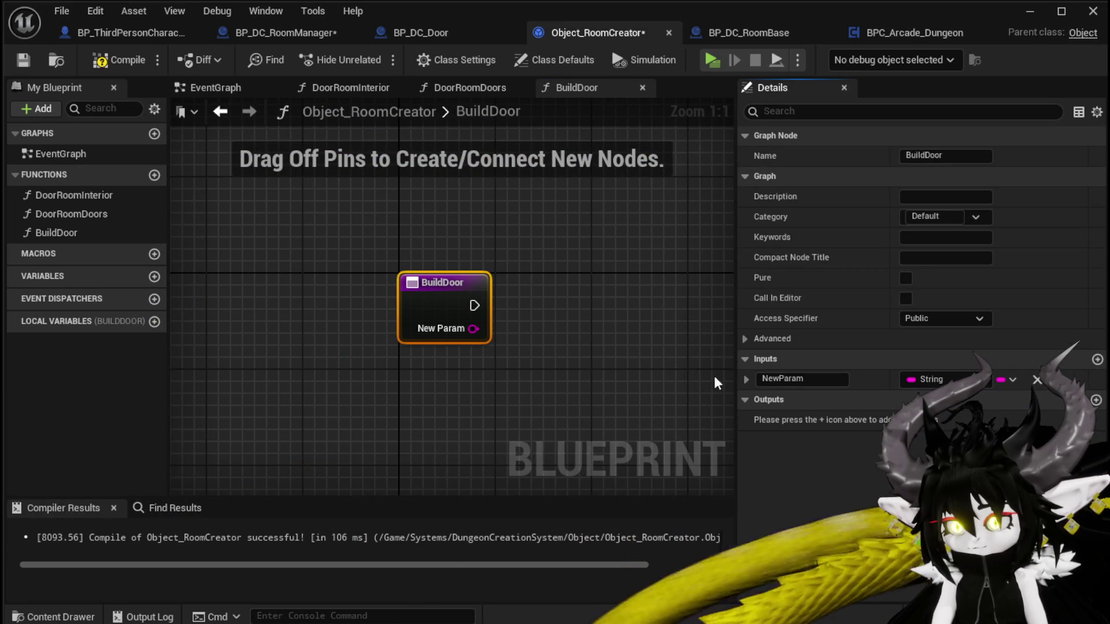
{"action": "type", "text": "D"}
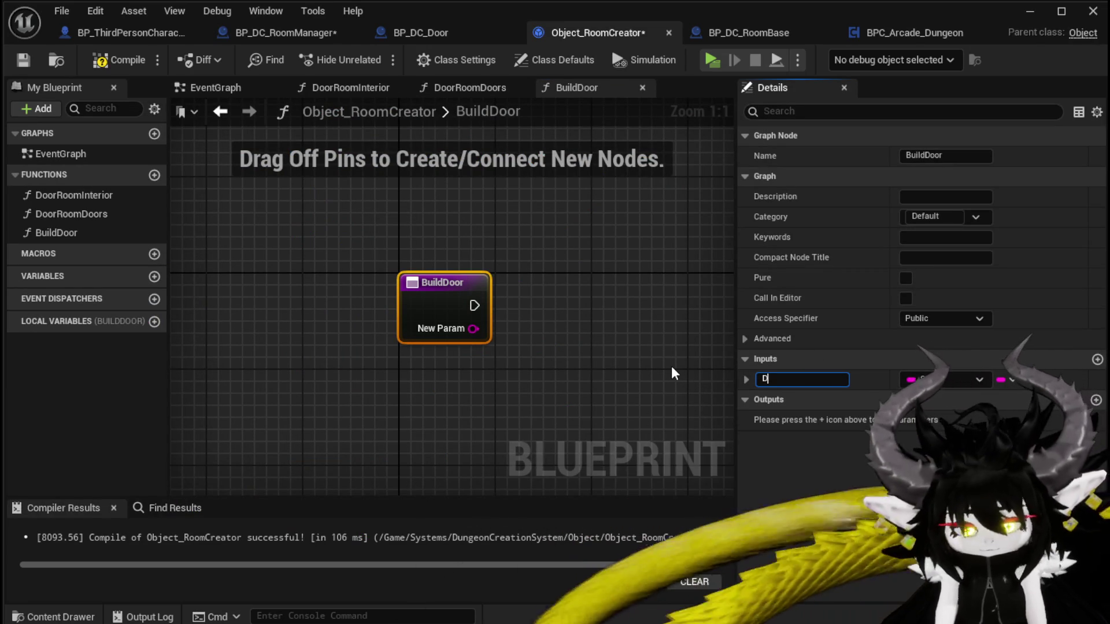
{"action": "type", "text": "oorData"}
{"action": "key", "text": "Return"}
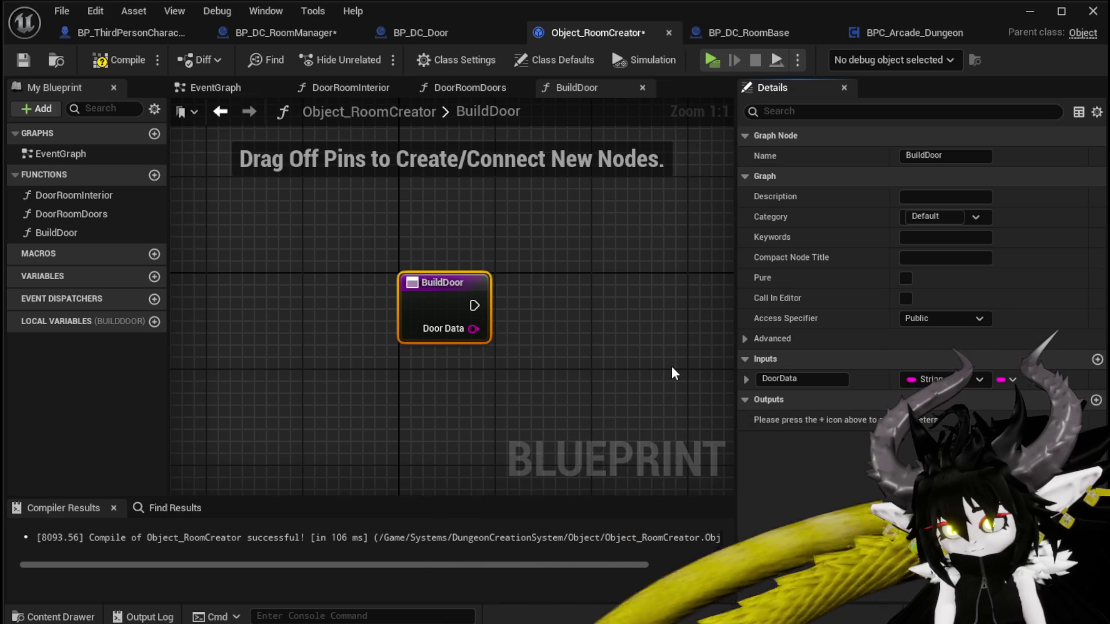
{"action": "left_click", "coordinate": [119, 59]}
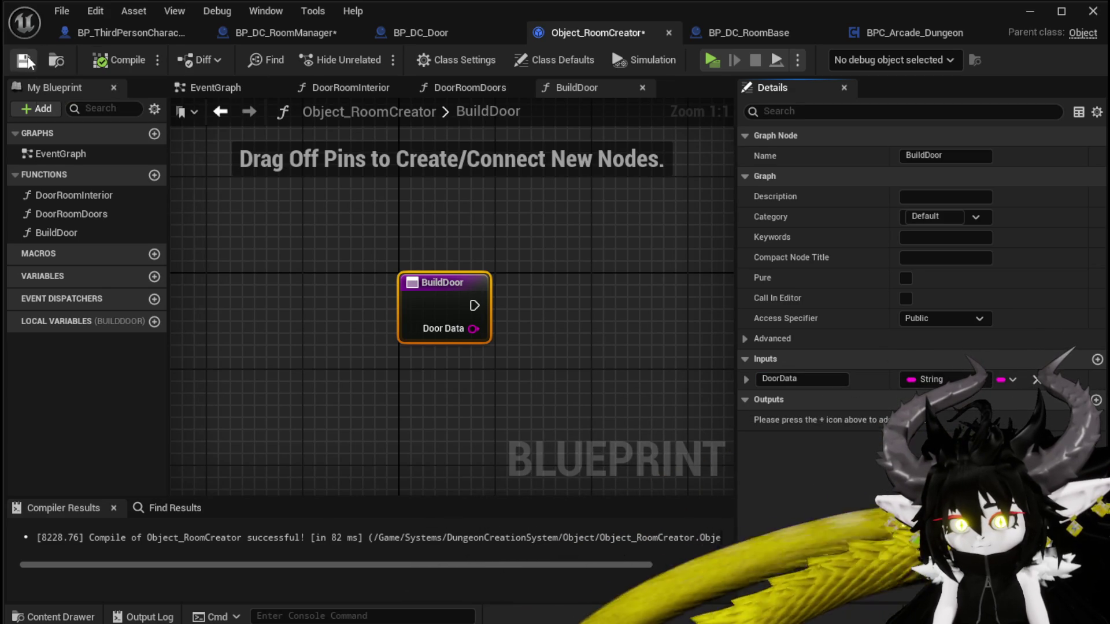
{"action": "left_click", "coordinate": [24, 59]}
Remove the Parse Into Array, GET and == nodes from SpawnRoom and open the BuildDoor function.
{"action": "left_click", "coordinate": [429, 29]}
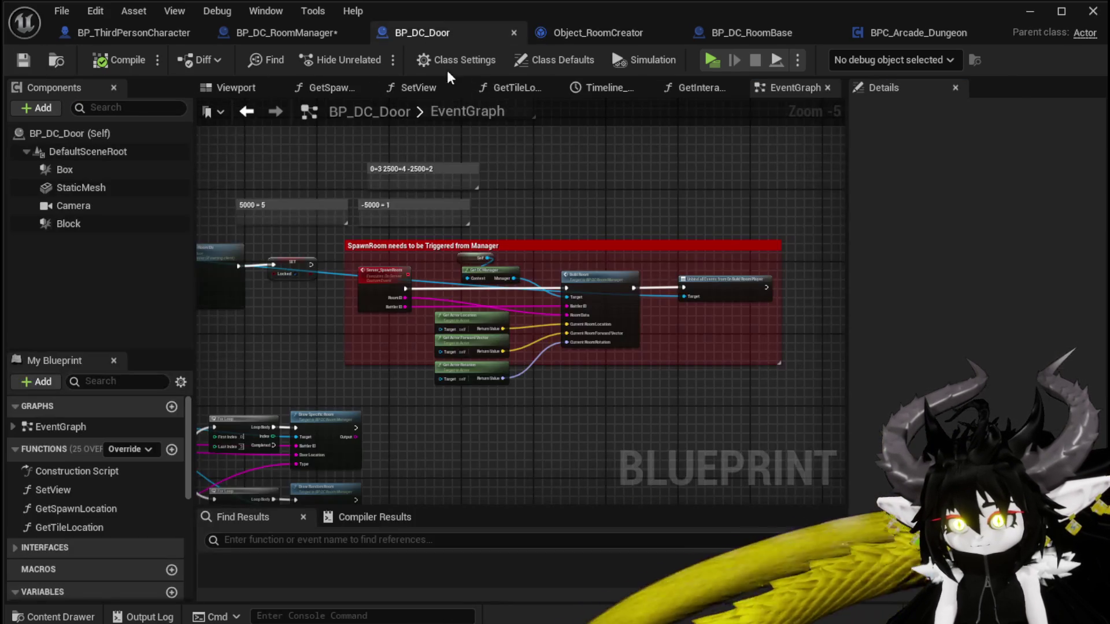
{"action": "left_click", "coordinate": [324, 32]}
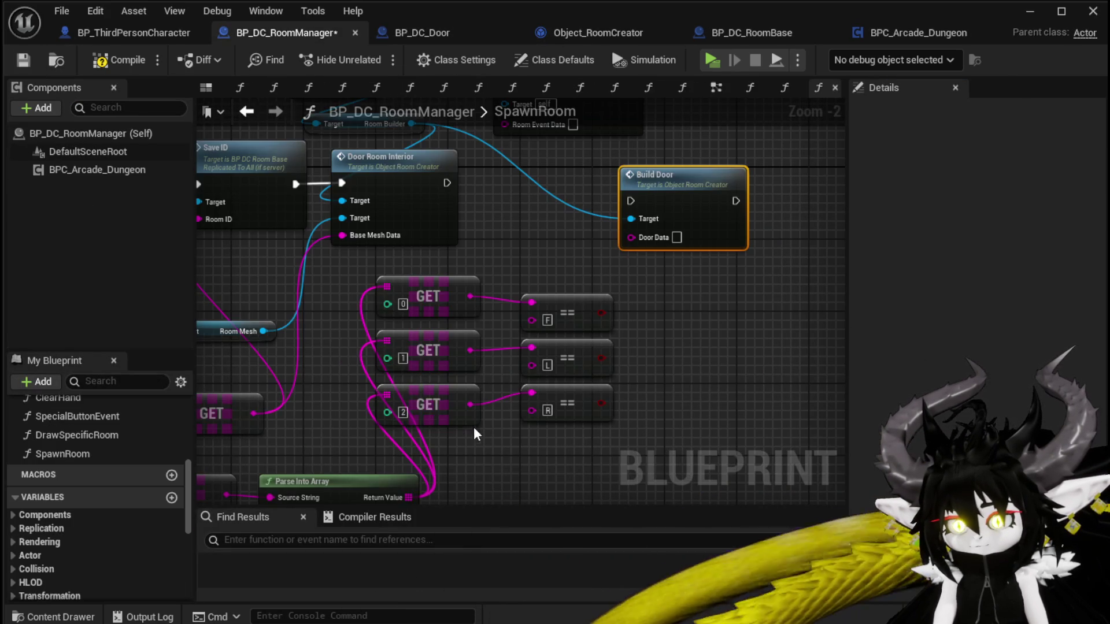
{"action": "left_click_drag", "start_coordinate": [268, 440], "coordinate": [691, 176]}
{"action": "left_click_drag", "start_coordinate": [466, 218], "coordinate": [626, 373]}
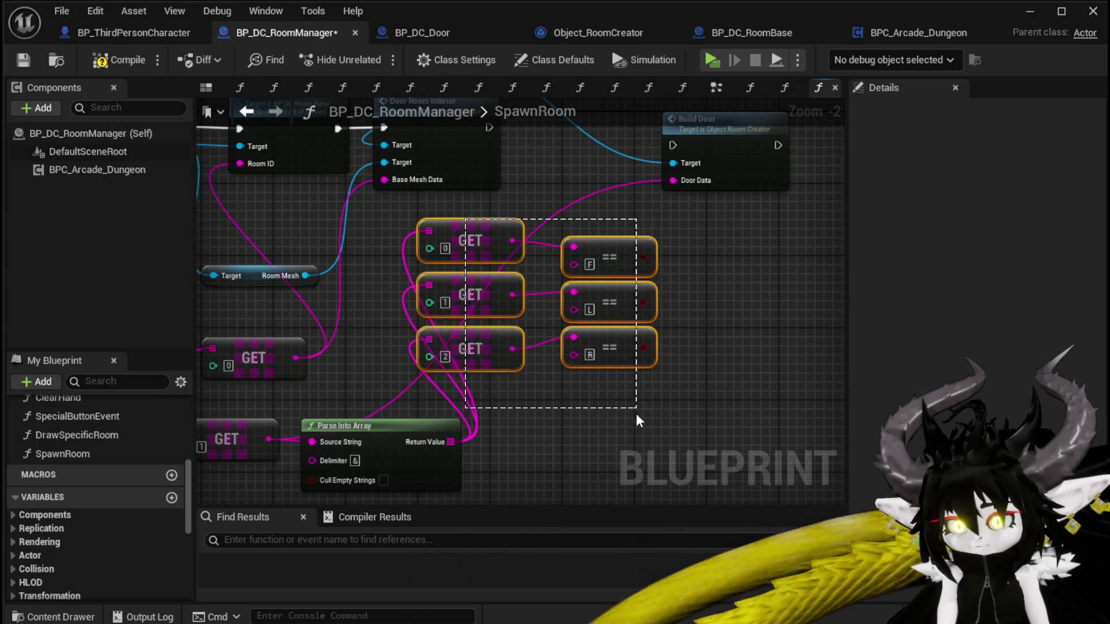
{"action": "mouse_move", "coordinate": [636, 413]}
{"action": "left_mouse_down"}
{"action": "mouse_move", "coordinate": [626, 463]}
{"action": "mouse_move", "coordinate": [347, 439]}
{"action": "left_mouse_up"}
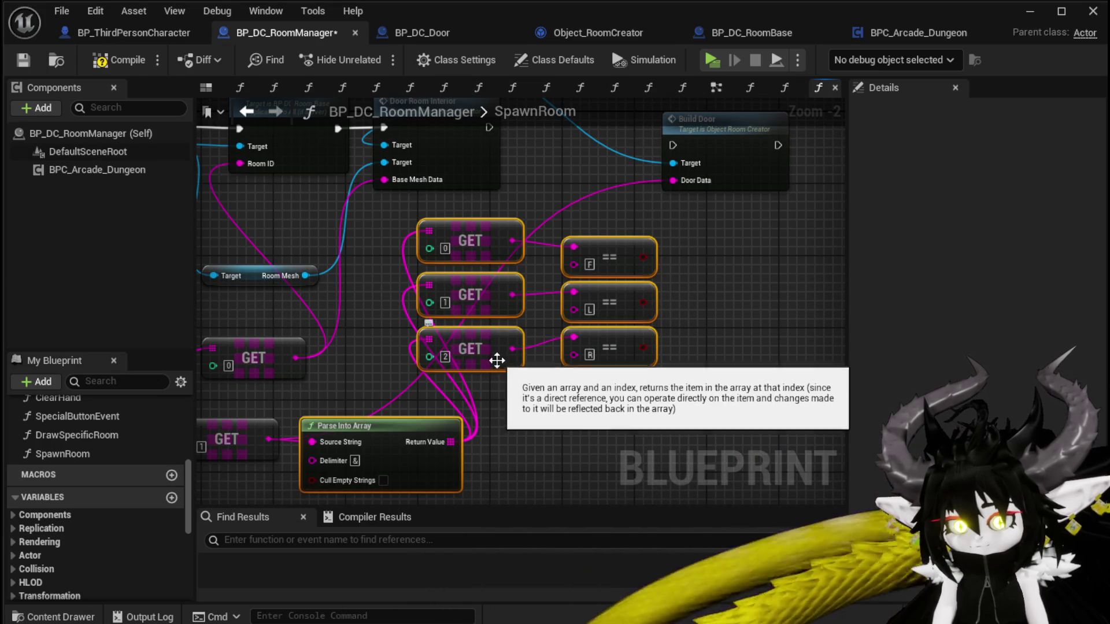
{"action": "key", "text": "Delete"}
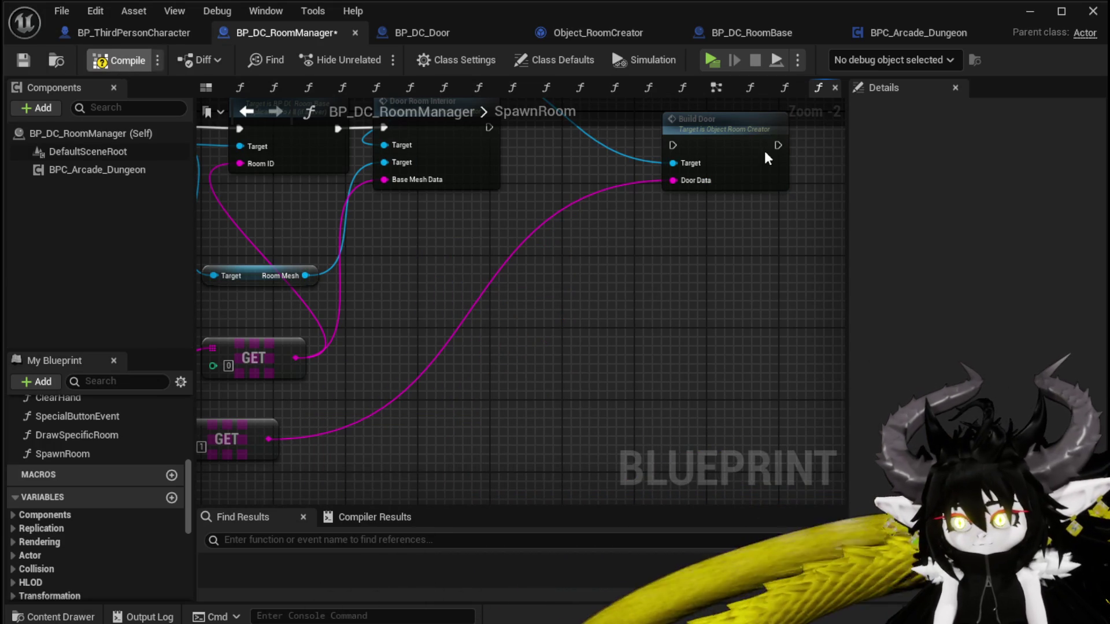
{"action": "double_click", "coordinate": [767, 159]}
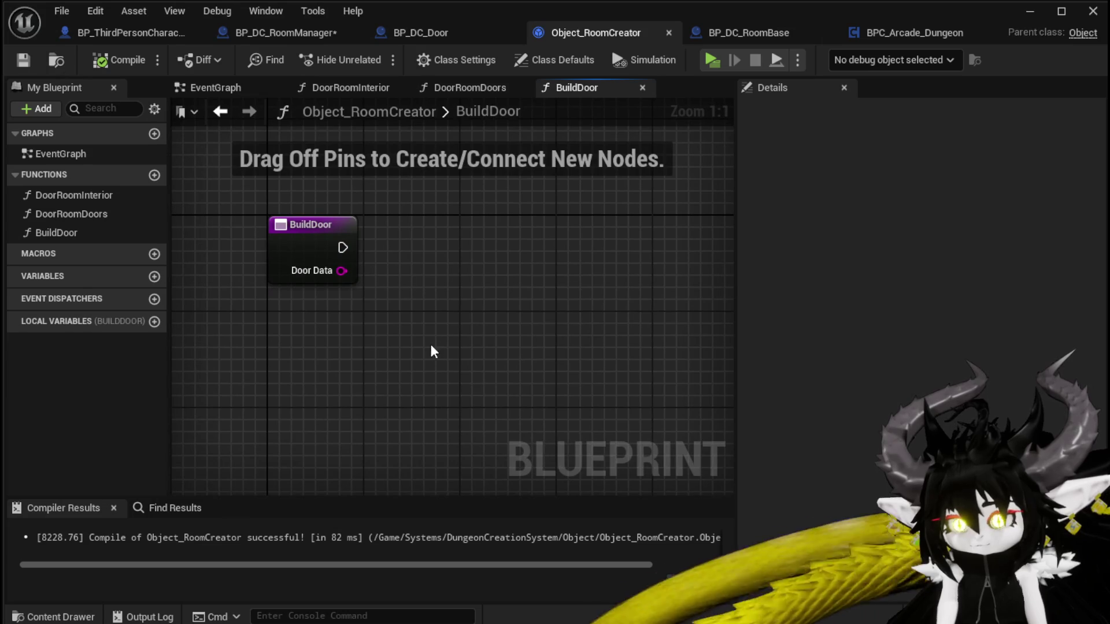
Paste the parsing nodes into BuildDoor and wire Door Data into Parse Into Array's Source String.
{"action": "key", "text": "ctrl+v"}
{"action": "left_click_drag", "start_coordinate": [435, 341], "coordinate": [559, 251]}
{"action": "left_click", "coordinate": [490, 356]}
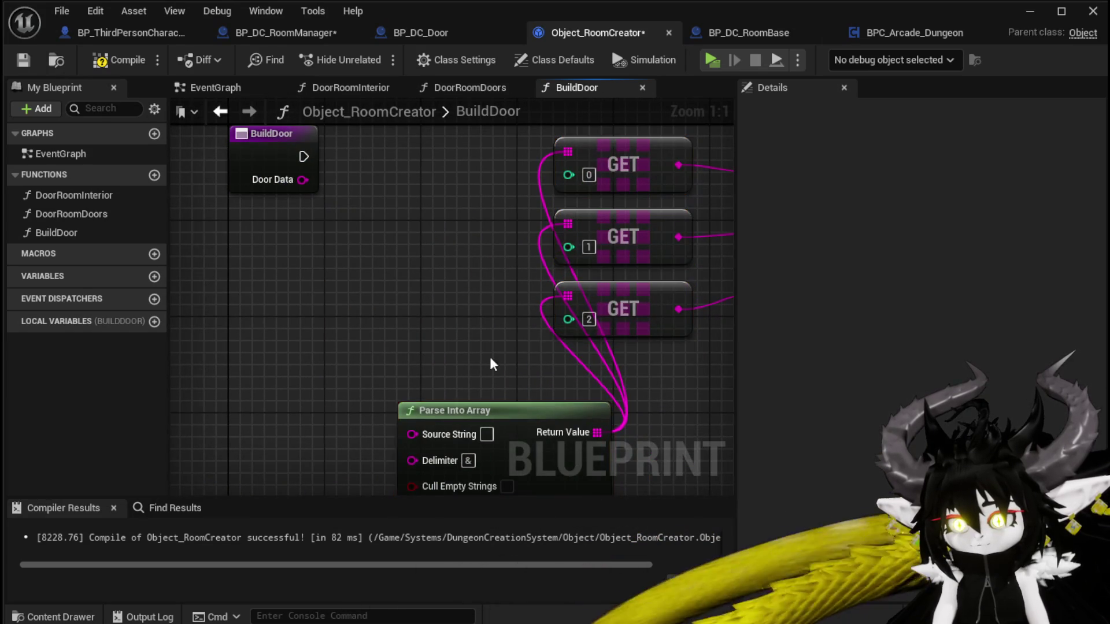
{"action": "mouse_move", "coordinate": [474, 407]}
{"action": "left_mouse_down"}
{"action": "mouse_move", "coordinate": [398, 272]}
{"action": "mouse_move", "coordinate": [391, 214]}
{"action": "left_mouse_up"}
{"action": "left_click_drag", "start_coordinate": [303, 180], "coordinate": [331, 245]}
{"action": "left_click_drag", "start_coordinate": [358, 198], "coordinate": [195, 190]}
{"action": "left_click", "coordinate": [483, 259]}
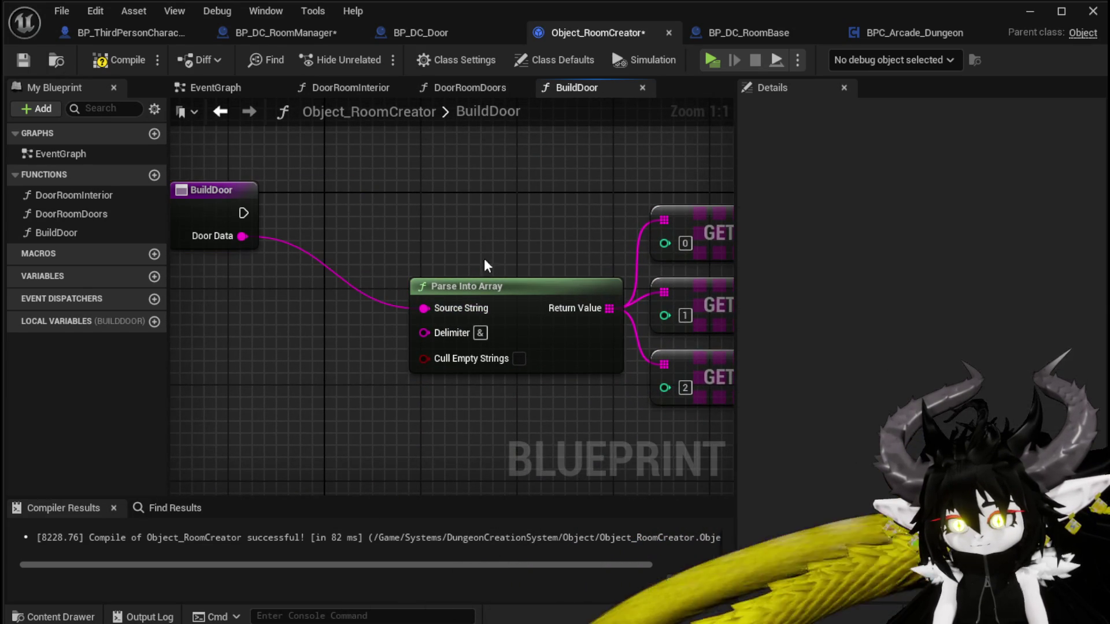
{"action": "left_click_drag", "start_coordinate": [485, 286], "coordinate": [320, 310]}
Line up the three GET and == nodes under Parse Into Array, then compile and save.
{"action": "scroll", "coordinate": [321, 310], "scroll_direction": "down", "scroll_amount": 1}
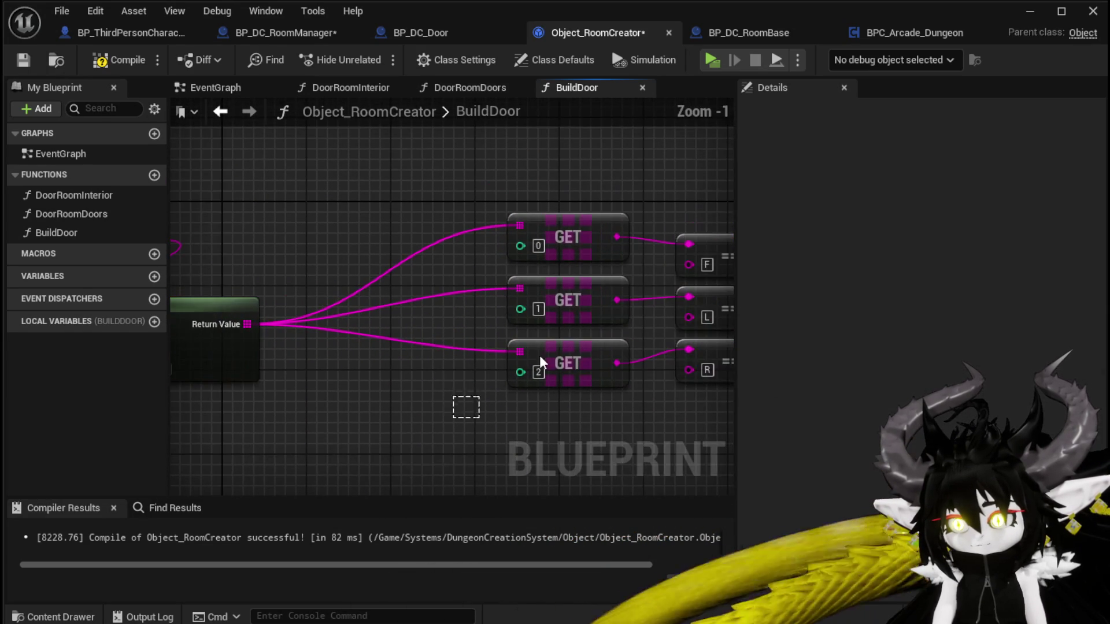
{"action": "left_click_drag", "start_coordinate": [539, 355], "coordinate": [698, 229]}
{"action": "scroll", "coordinate": [619, 231], "scroll_direction": "down", "scroll_amount": 2}
{"action": "mouse_move", "coordinate": [619, 231]}
{"action": "left_mouse_down"}
{"action": "mouse_move", "coordinate": [340, 345]}
{"action": "mouse_move", "coordinate": [210, 369]}
{"action": "left_mouse_up"}
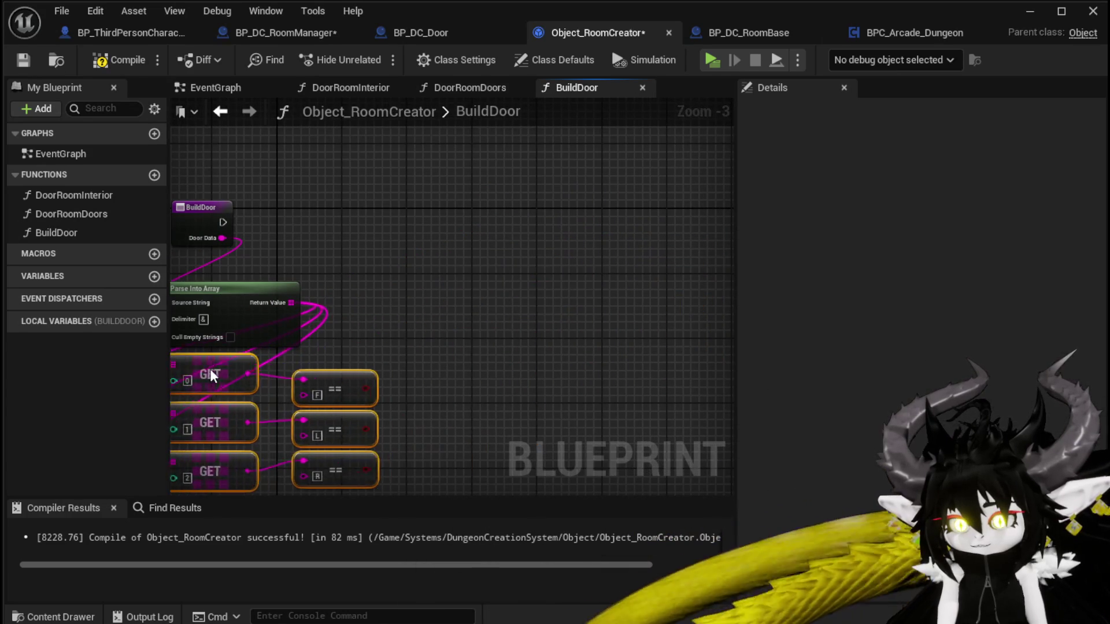
{"action": "left_click", "coordinate": [392, 332]}
{"action": "left_click_drag", "start_coordinate": [392, 332], "coordinate": [506, 263]}
{"action": "left_click_drag", "start_coordinate": [370, 431], "coordinate": [494, 298]}
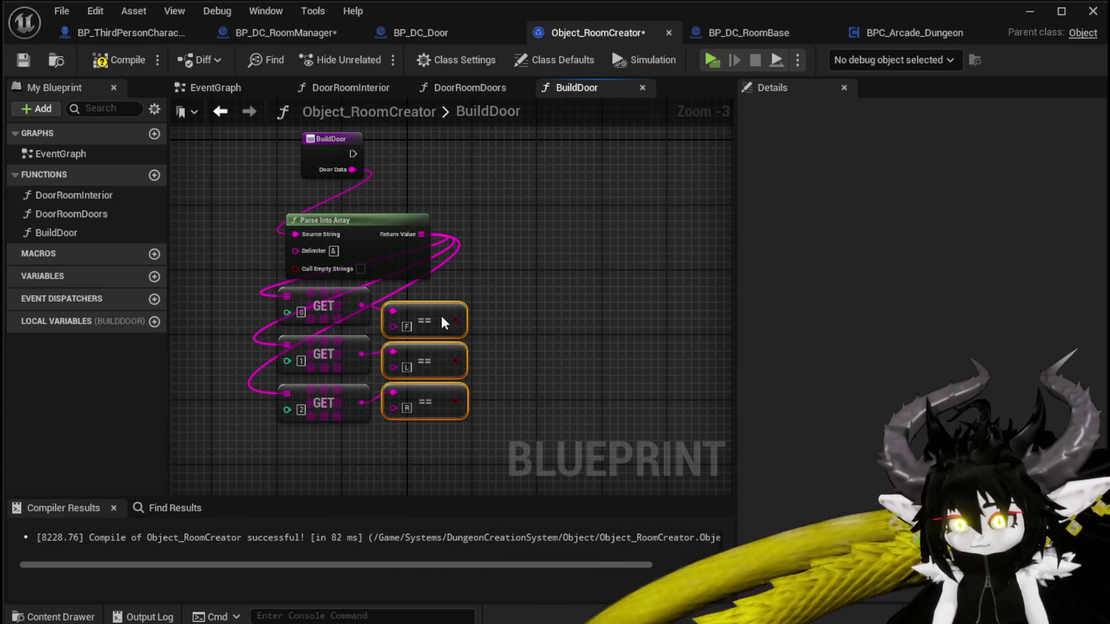
{"action": "left_click", "coordinate": [438, 297]}
{"action": "left_click", "coordinate": [119, 60]}
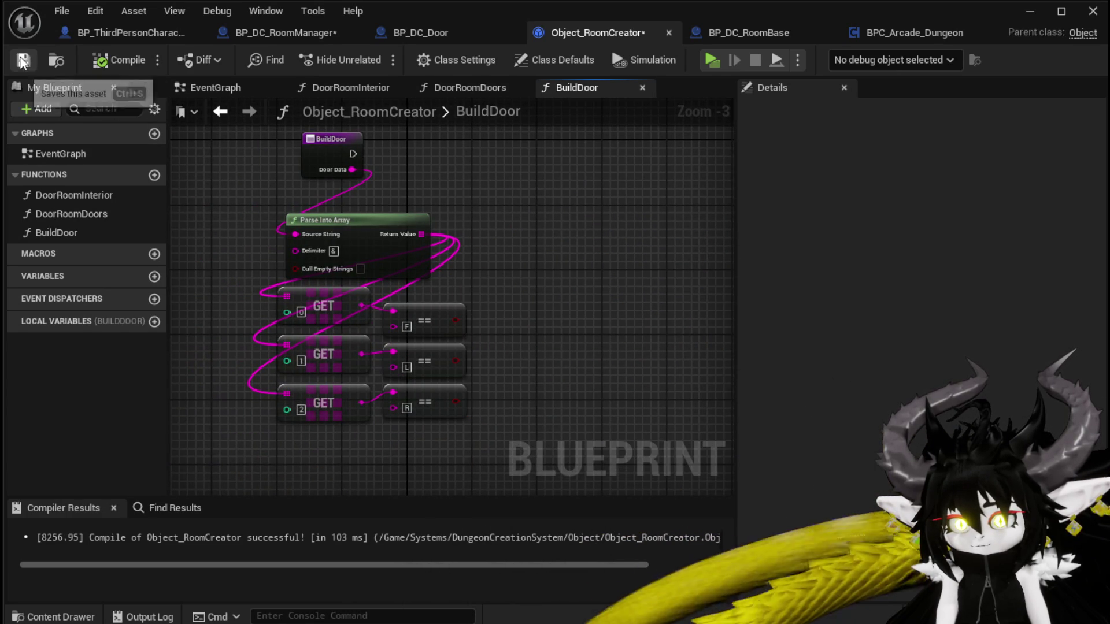
Check the BuildDoor entry node's settings, then switch to BP_DC_Door.
{"action": "mouse_move", "coordinate": [407, 178]}
{"action": "left_mouse_down"}
{"action": "mouse_move", "coordinate": [372, 213]}
{"action": "mouse_move", "coordinate": [359, 253]}
{"action": "left_mouse_up"}
{"action": "left_click", "coordinate": [282, 231]}
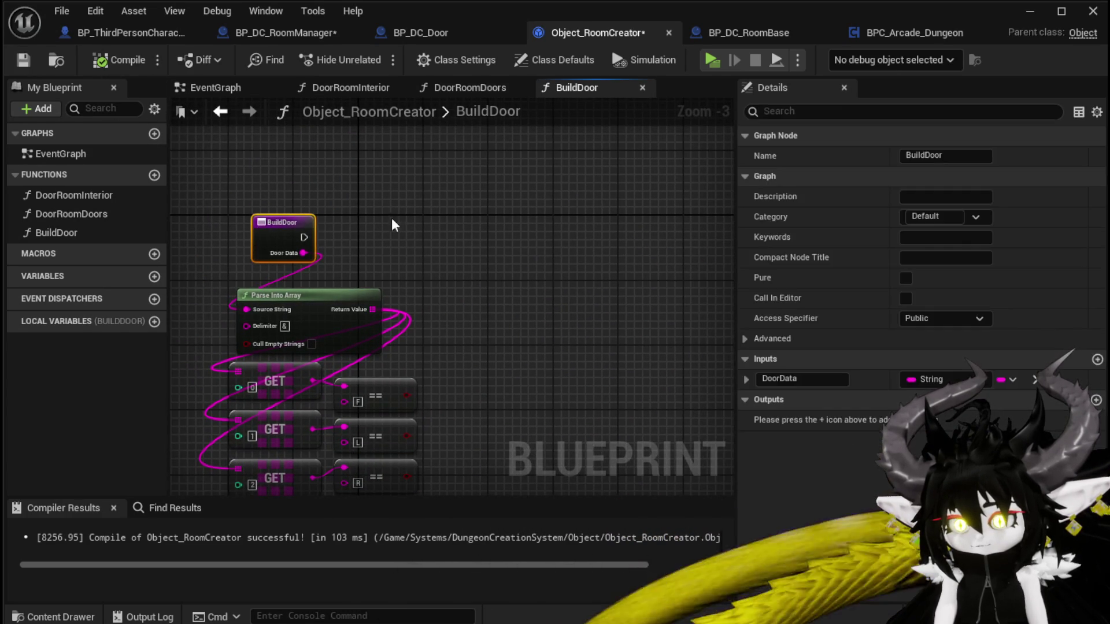
{"action": "left_click", "coordinate": [393, 218]}
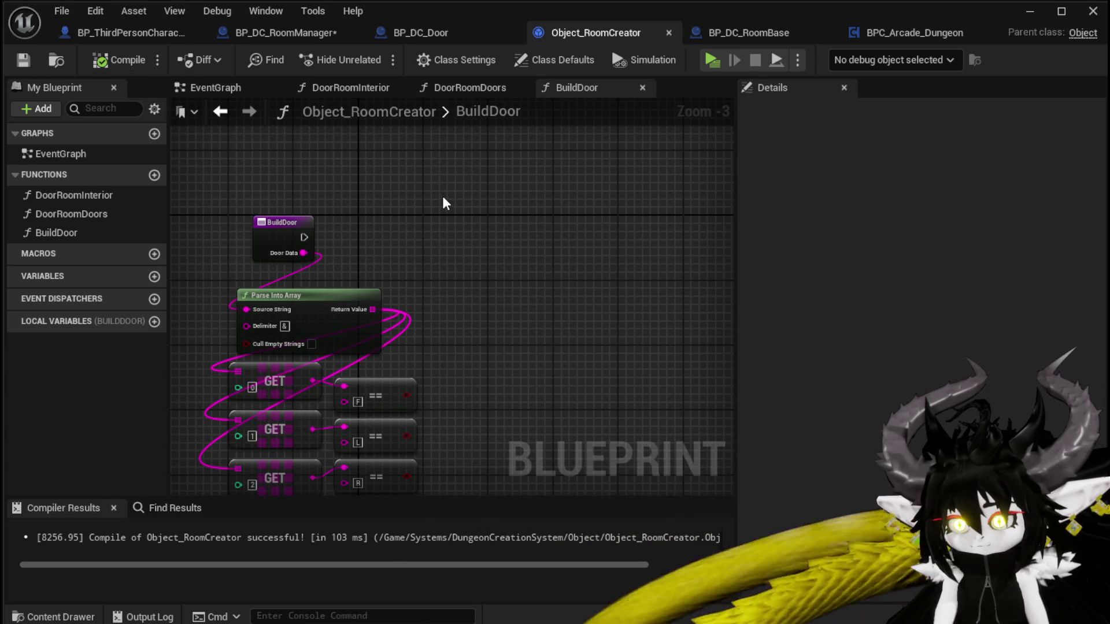
{"action": "left_click", "coordinate": [405, 31]}
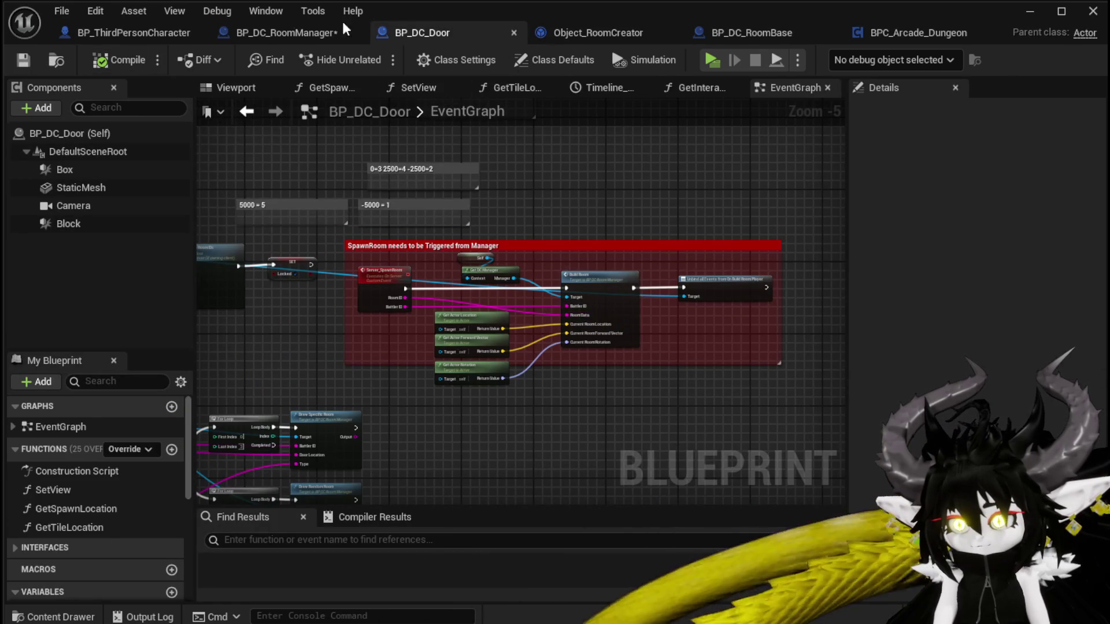
Look over BP_DC_RoomBase's door-spawning rows and shift the upper SpawnActor node right.
{"action": "left_click", "coordinate": [288, 33]}
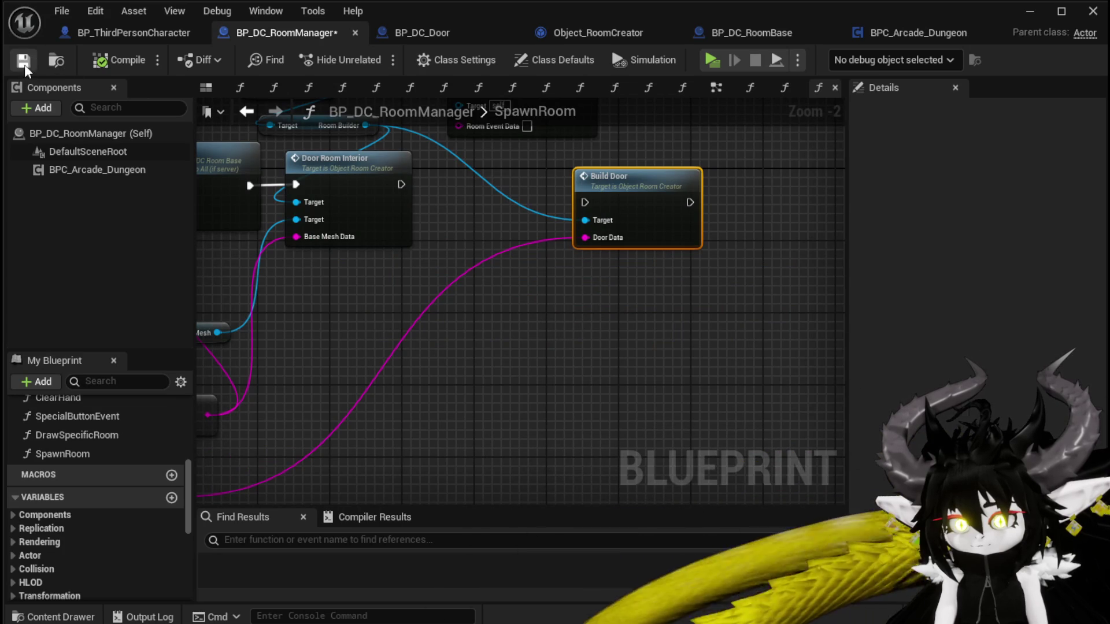
{"action": "left_click", "coordinate": [731, 33]}
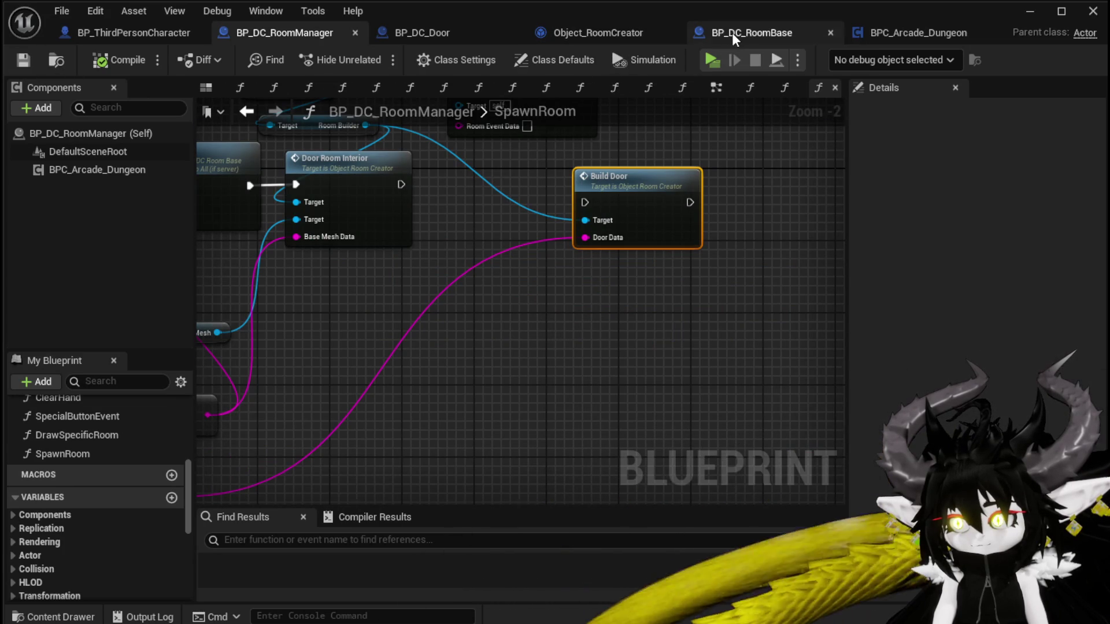
{"action": "scroll", "coordinate": [639, 112], "scroll_direction": "down", "scroll_amount": 3}
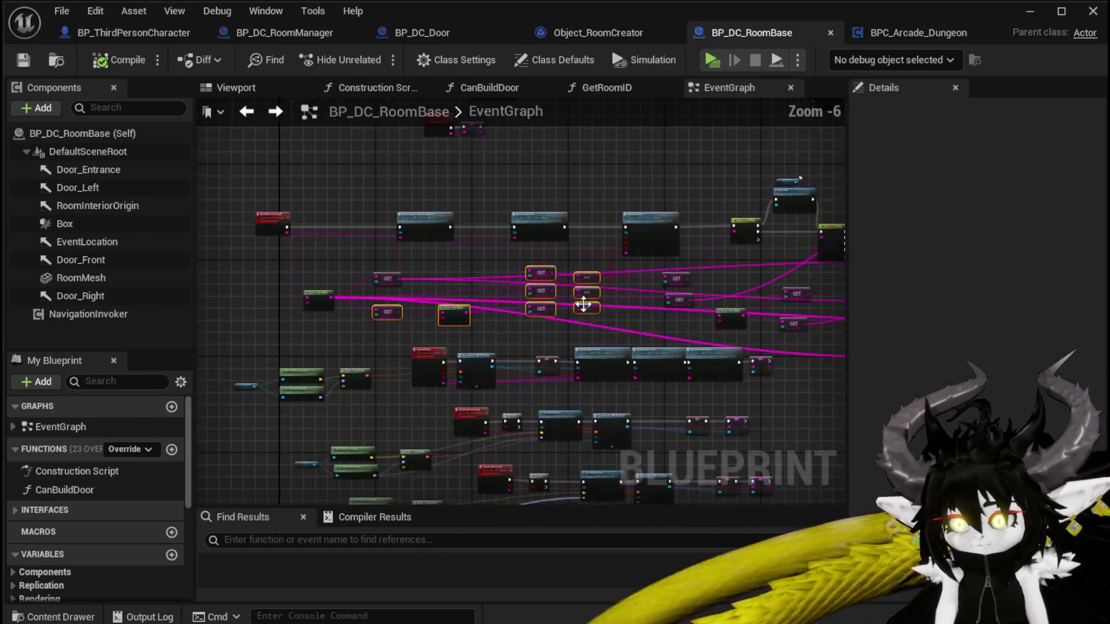
{"action": "scroll", "coordinate": [554, 220], "scroll_direction": "up", "scroll_amount": 2}
{"action": "scroll", "coordinate": [524, 261], "scroll_direction": "up", "scroll_amount": 3}
{"action": "mouse_move", "coordinate": [387, 155]}
{"action": "left_mouse_down"}
{"action": "mouse_move", "coordinate": [565, 180]}
{"action": "mouse_move", "coordinate": [248, 204]}
{"action": "mouse_move", "coordinate": [431, 213]}
{"action": "left_mouse_up"}
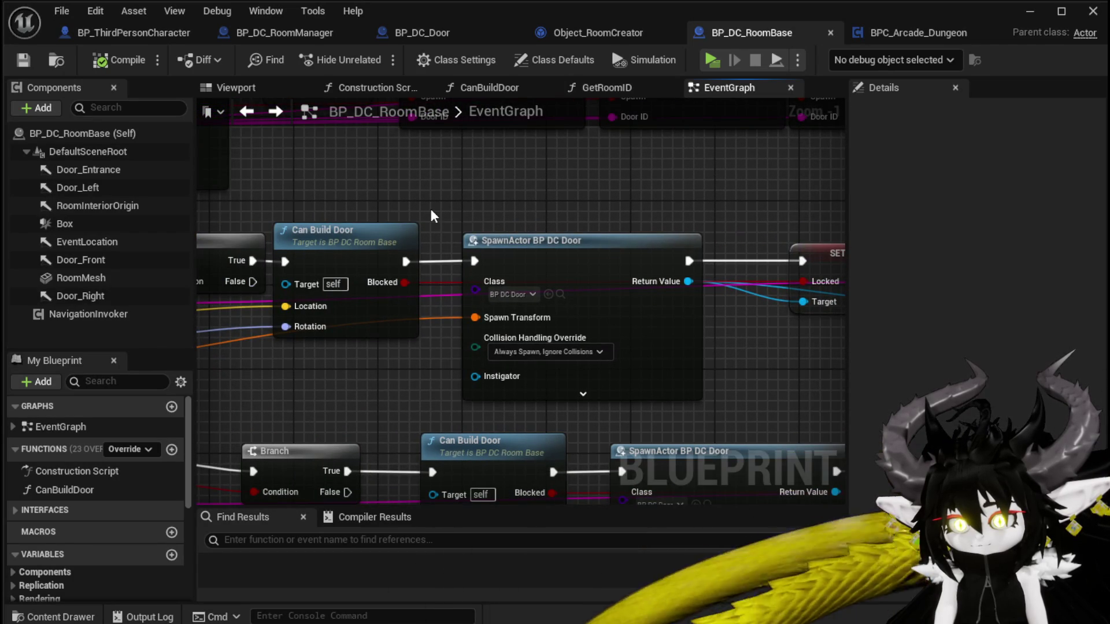
{"action": "scroll", "coordinate": [431, 216], "scroll_direction": "down", "scroll_amount": 2}
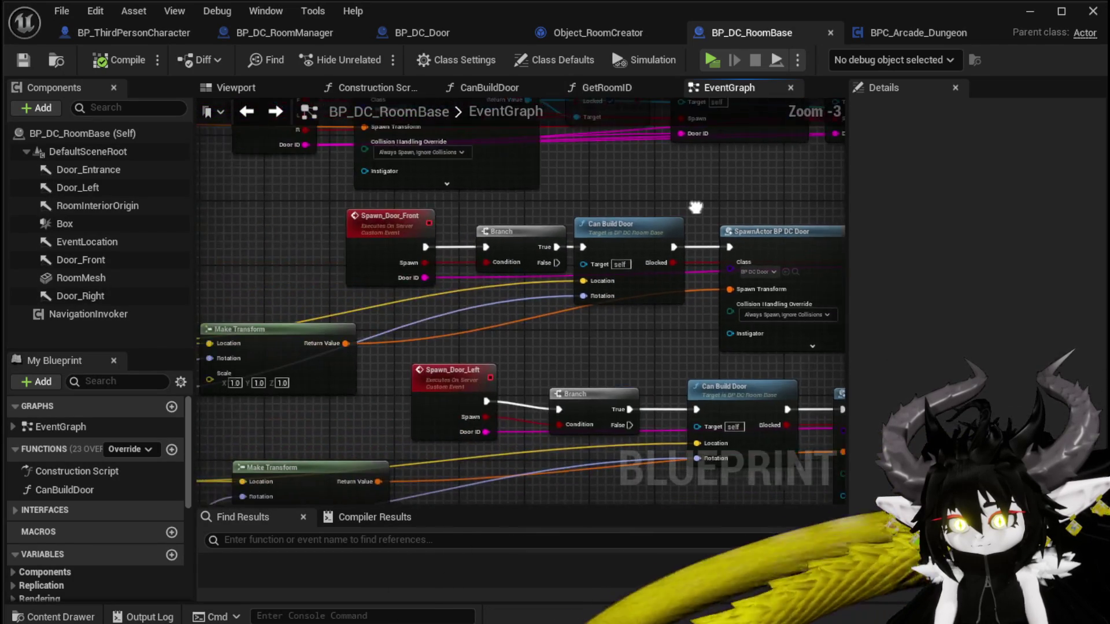
{"action": "left_click_drag", "start_coordinate": [561, 197], "coordinate": [268, 217]}
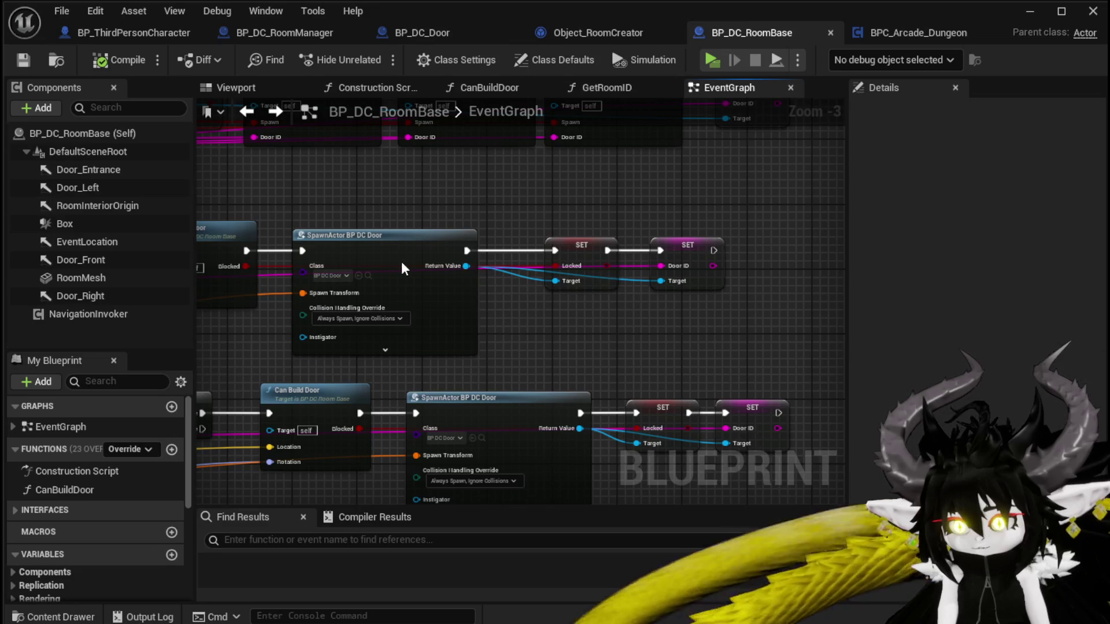
{"action": "left_click_drag", "start_coordinate": [399, 246], "coordinate": [429, 246]}
{"action": "left_click_drag", "start_coordinate": [749, 351], "coordinate": [746, 168]}
{"action": "scroll", "coordinate": [747, 173], "scroll_direction": "down", "scroll_amount": 3}
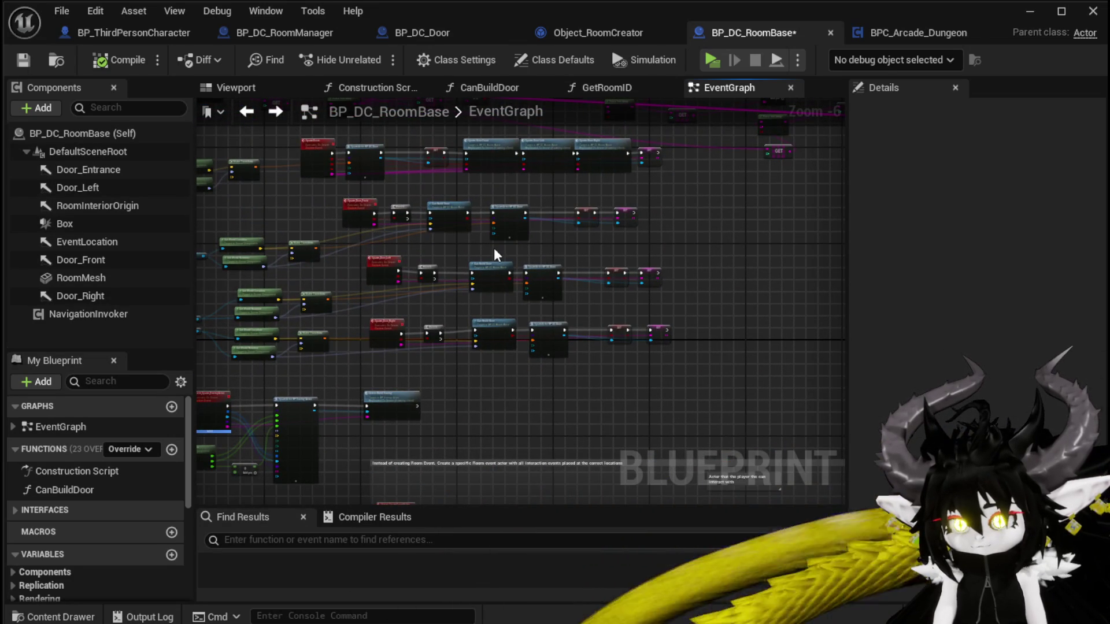
{"action": "scroll", "coordinate": [440, 209], "scroll_direction": "up", "scroll_amount": 3}
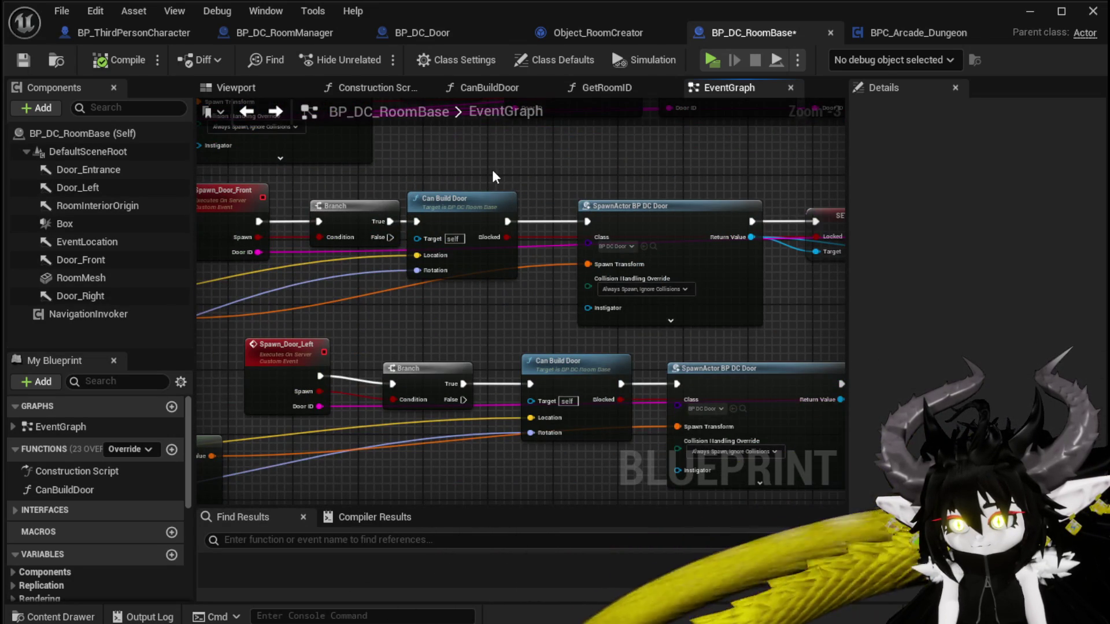
Nudge Can Build Door, then select SpawnActor BP DC Door with its Locked and Door ID SET nodes.
{"action": "mouse_move", "coordinate": [478, 202]}
{"action": "left_mouse_down"}
{"action": "mouse_move", "coordinate": [510, 202]}
{"action": "mouse_move", "coordinate": [331, 186]}
{"action": "left_mouse_up"}
{"action": "left_click", "coordinate": [510, 182]}
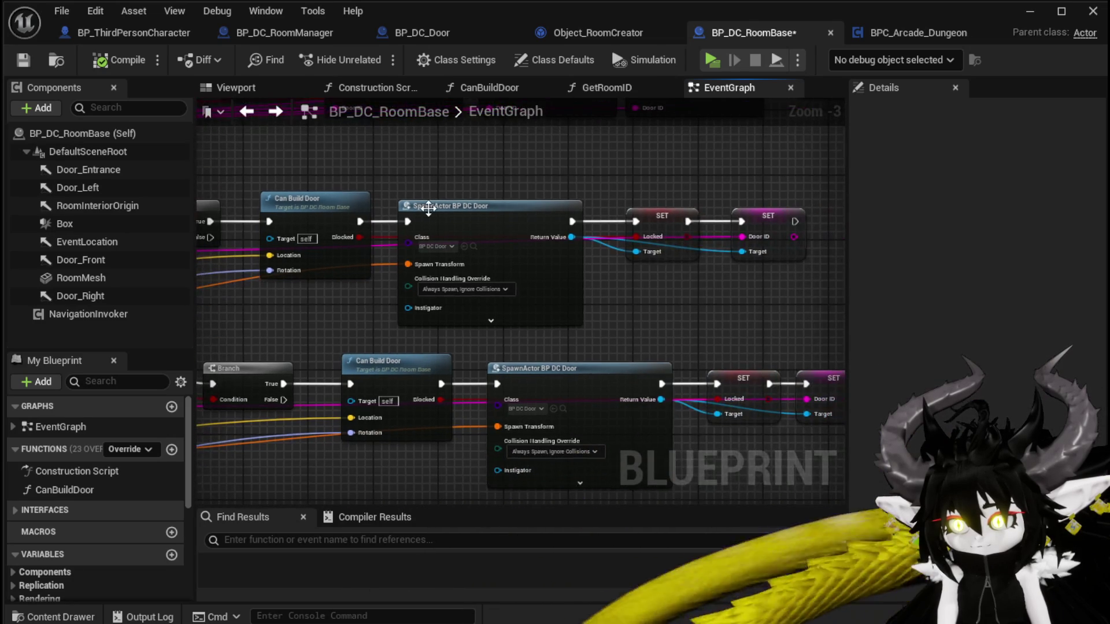
{"action": "left_click", "coordinate": [455, 211]}
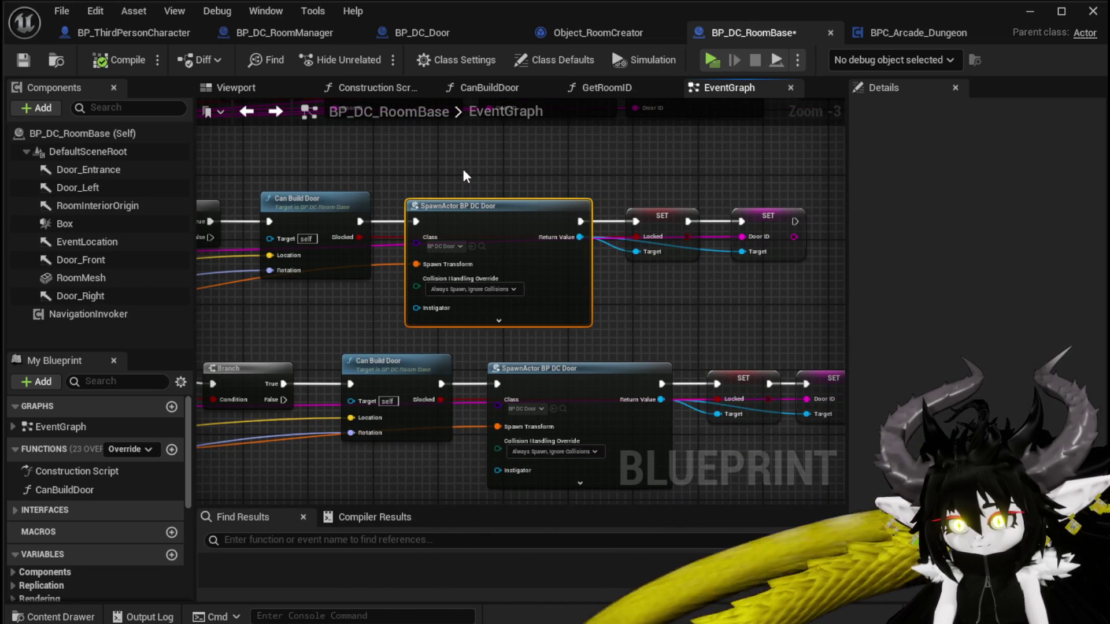
{"action": "left_click_drag", "start_coordinate": [442, 168], "coordinate": [519, 258]}
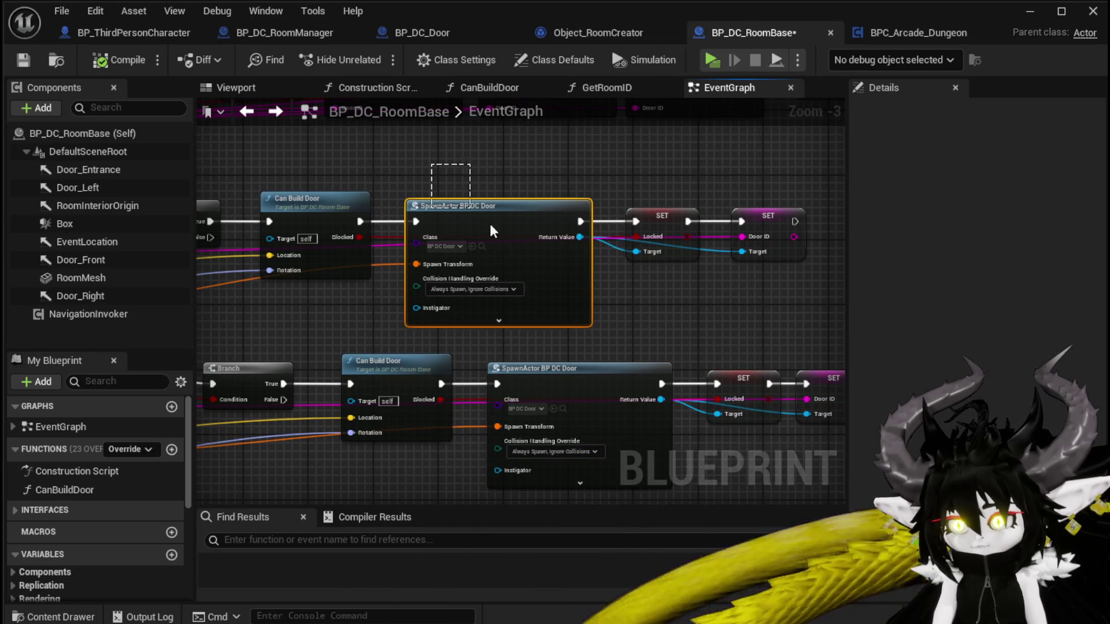
{"action": "left_click_drag", "start_coordinate": [598, 289], "coordinate": [809, 272]}
{"action": "left_click_drag", "start_coordinate": [479, 189], "coordinate": [734, 198]}
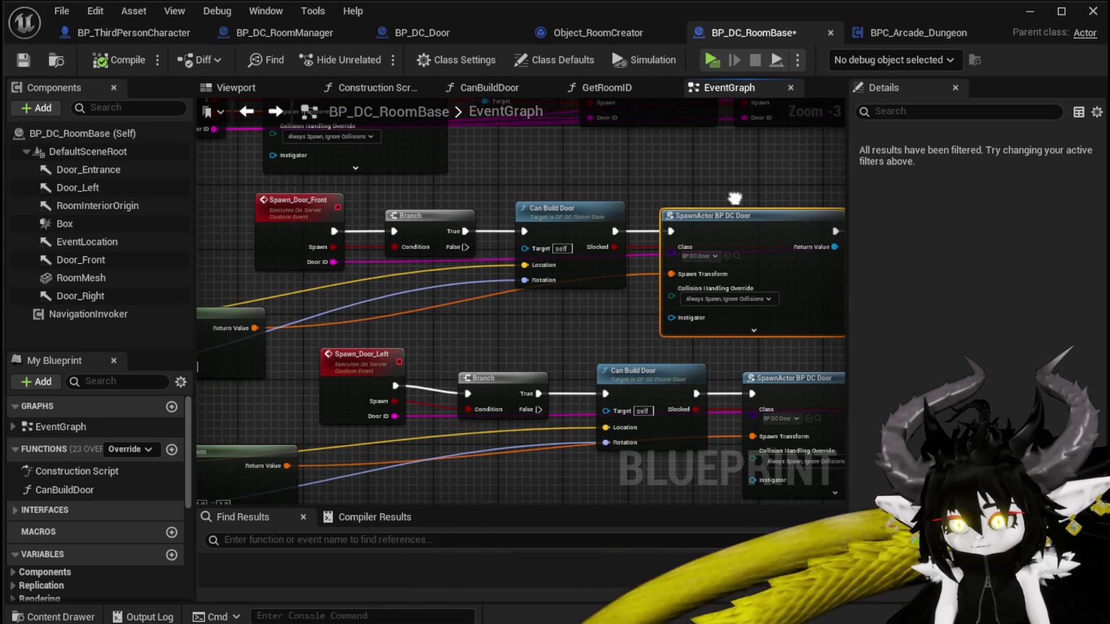
{"action": "mouse_move", "coordinate": [734, 198]}
{"action": "left_mouse_down"}
{"action": "mouse_move", "coordinate": [474, 184]}
{"action": "mouse_move", "coordinate": [814, 274]}
{"action": "left_mouse_up"}
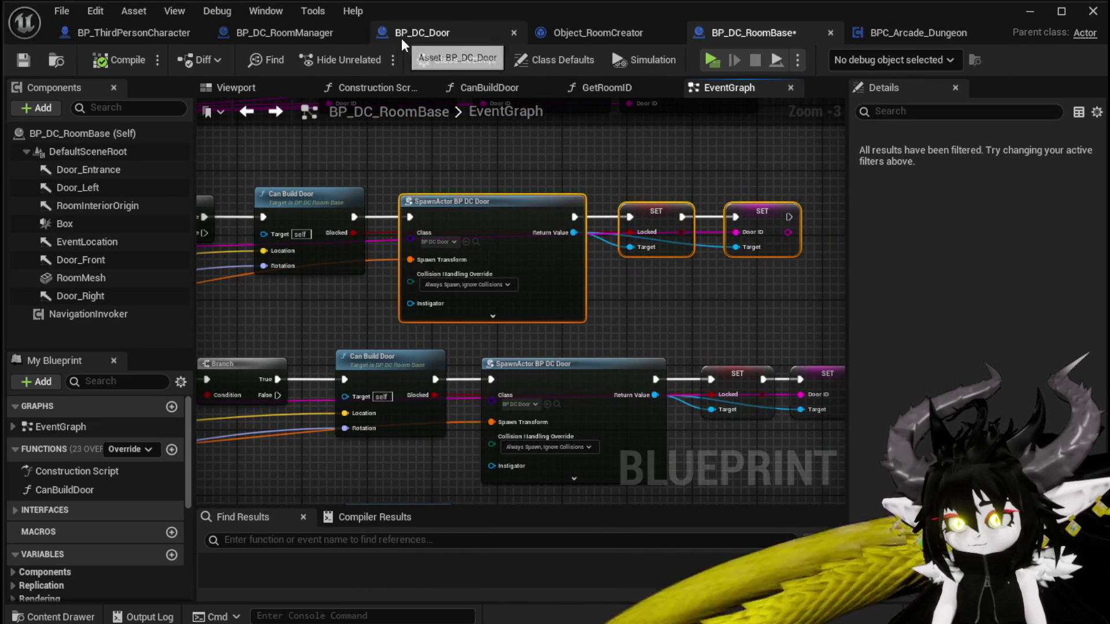
Switch to BP_DC_RoomManager and pan SpawnRoom over to the SpawnActor and Save ID nodes.
{"action": "left_click", "coordinate": [268, 33]}
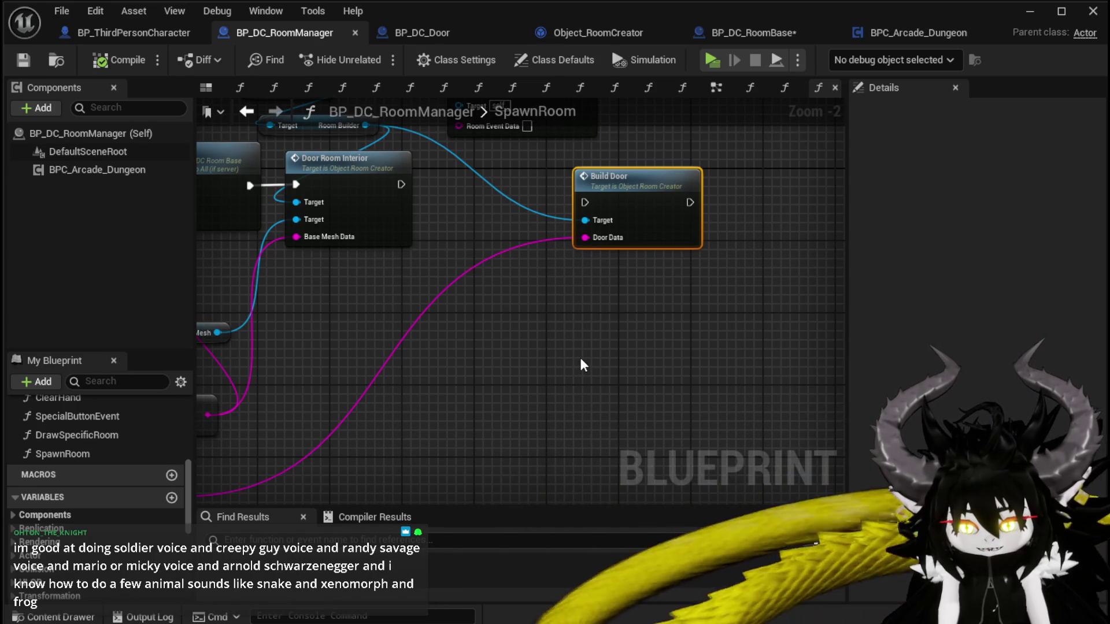
{"action": "left_click_drag", "start_coordinate": [496, 352], "coordinate": [466, 334]}
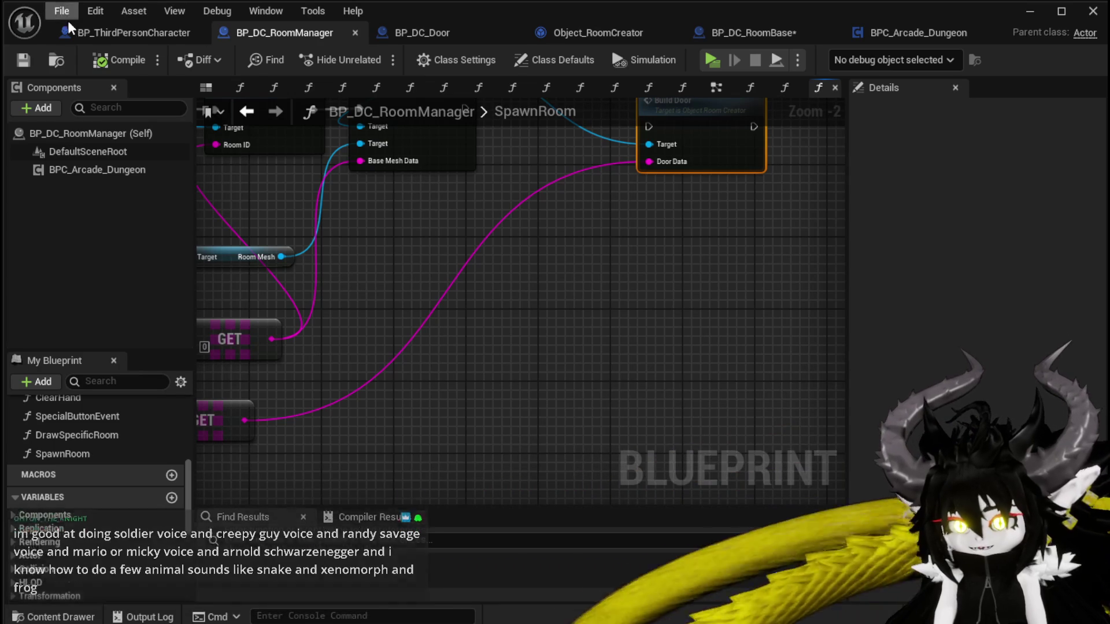
{"action": "mouse_move", "coordinate": [316, 215]}
{"action": "left_mouse_down"}
{"action": "mouse_move", "coordinate": [351, 215]}
{"action": "mouse_move", "coordinate": [490, 354]}
{"action": "mouse_move", "coordinate": [564, 331]}
{"action": "mouse_move", "coordinate": [588, 294]}
{"action": "mouse_move", "coordinate": [678, 248]}
{"action": "left_mouse_up"}
{"action": "scroll", "coordinate": [113, 444], "scroll_direction": "up", "scroll_amount": 5}
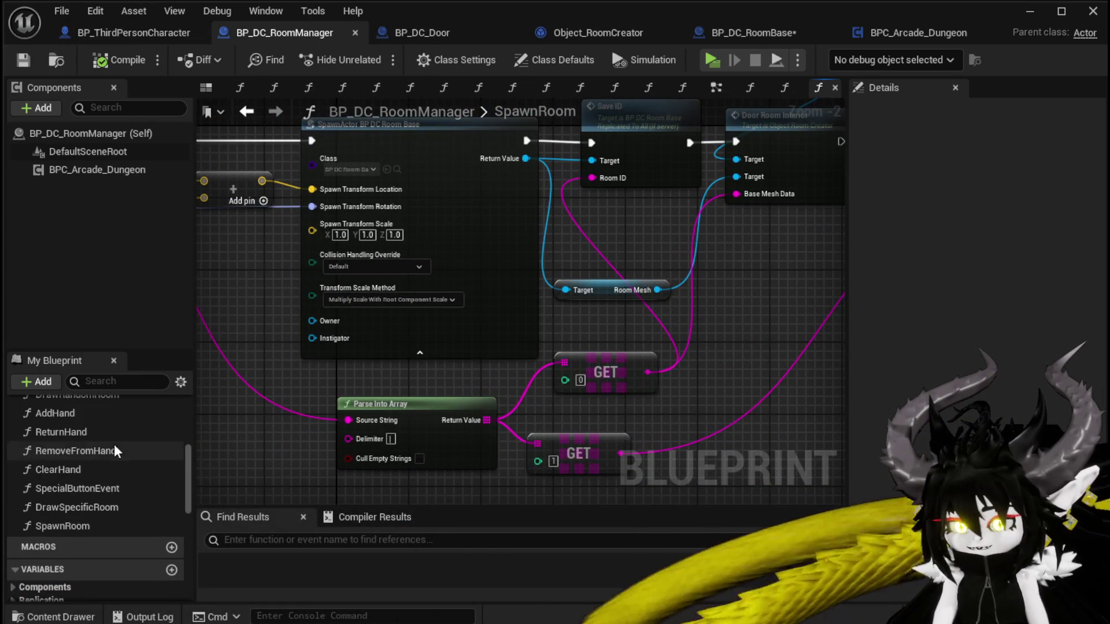
{"action": "scroll", "coordinate": [139, 439], "scroll_direction": "up", "scroll_amount": 10}
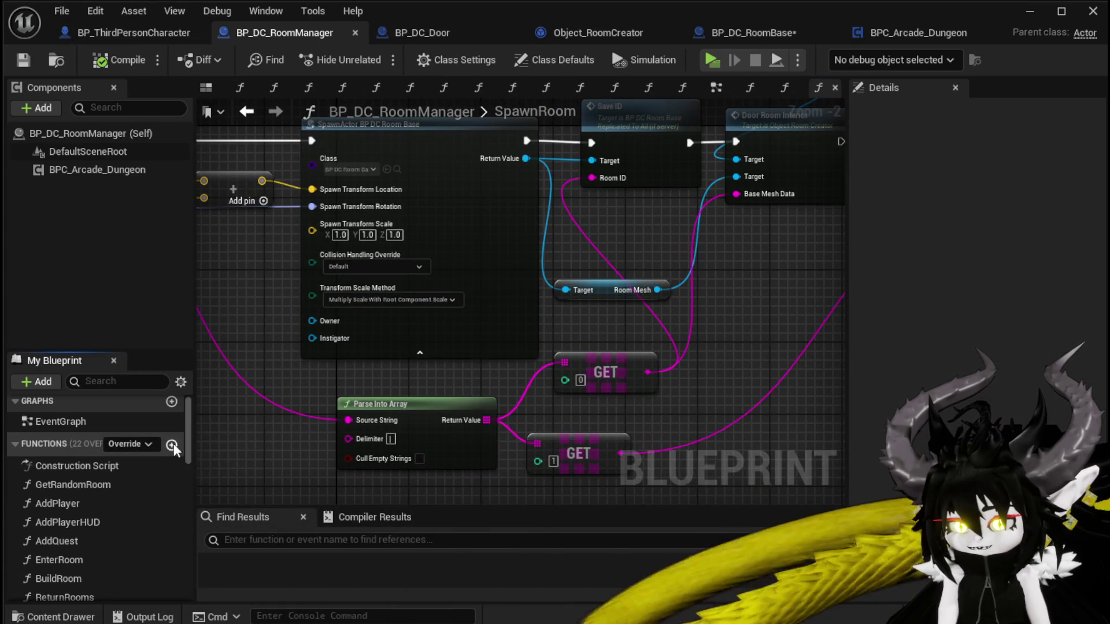
Create a SpawnDoor function and paste in the SpawnActor BP DC Door and SET nodes, wired to its entry.
{"action": "left_click", "coordinate": [174, 443]}
{"action": "type", "text": "SpawnD"}
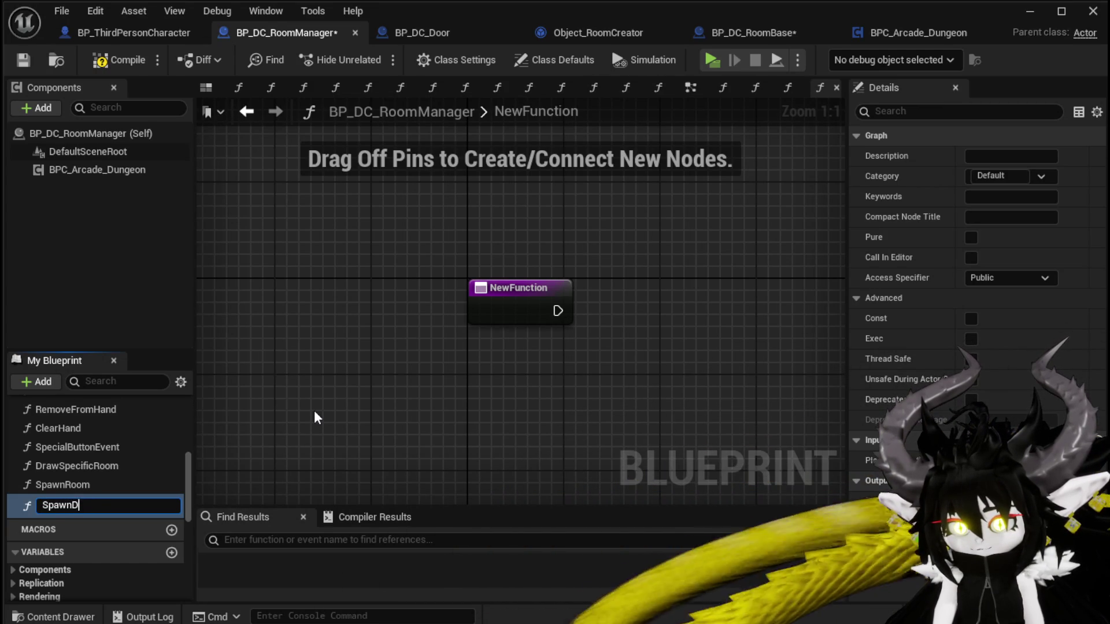
{"action": "type", "text": "oor"}
{"action": "key", "text": "Return"}
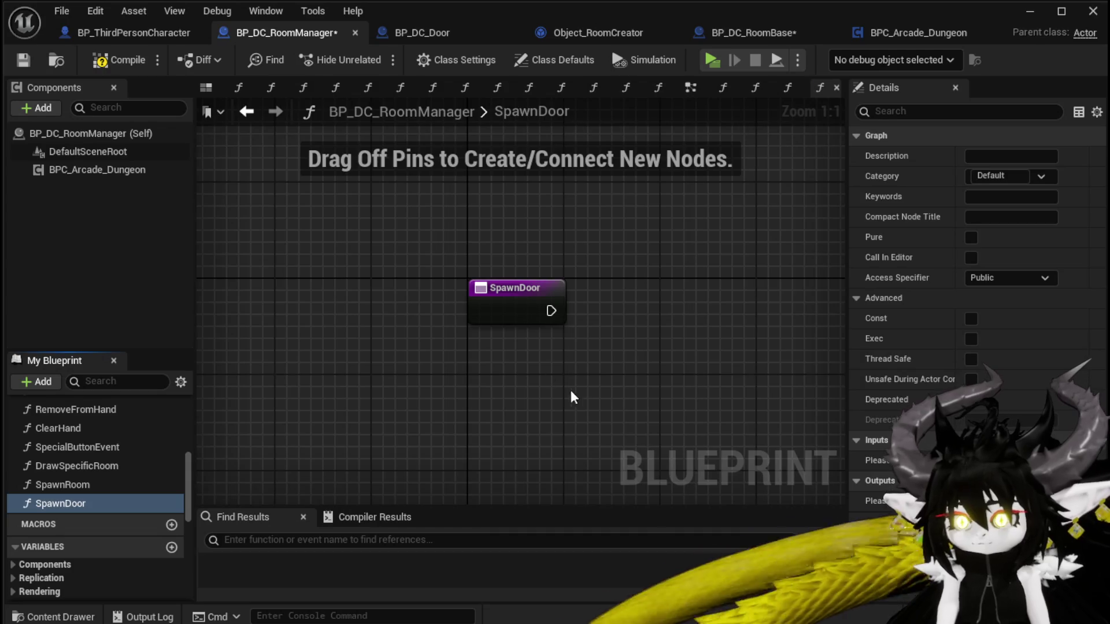
{"action": "key", "text": "ctrl+v"}
{"action": "left_click_drag", "start_coordinate": [389, 331], "coordinate": [510, 227]}
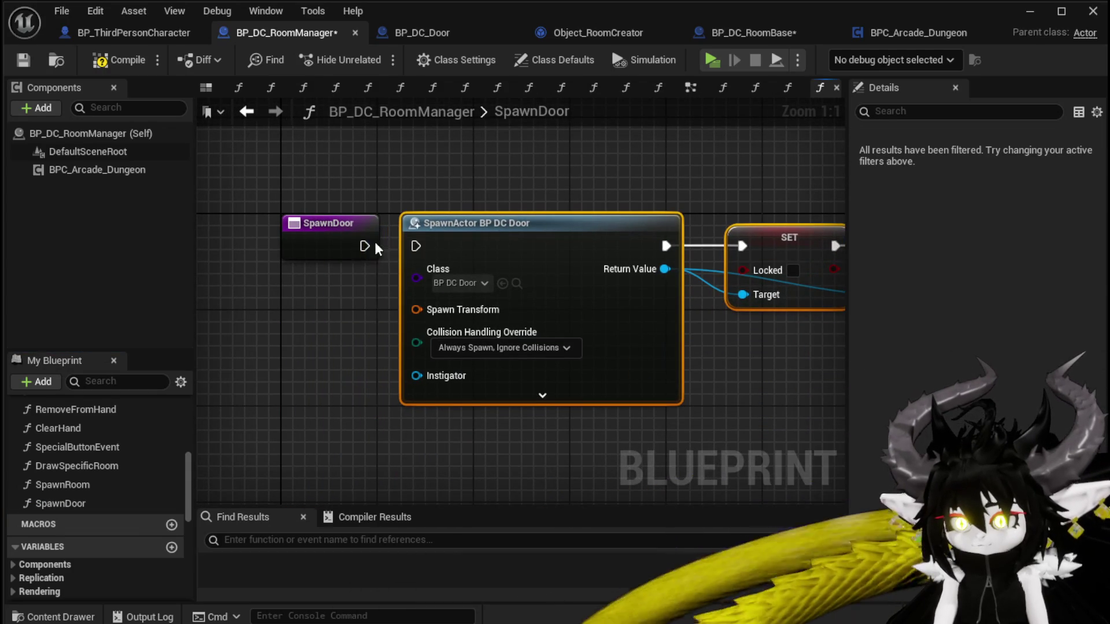
{"action": "left_click_drag", "start_coordinate": [425, 247], "coordinate": [425, 247]}
Add a Spawn Transform input to SpawnDoor feeding the door spawn, and compile and save.
{"action": "scroll", "coordinate": [319, 311], "scroll_direction": "down", "scroll_amount": 1}
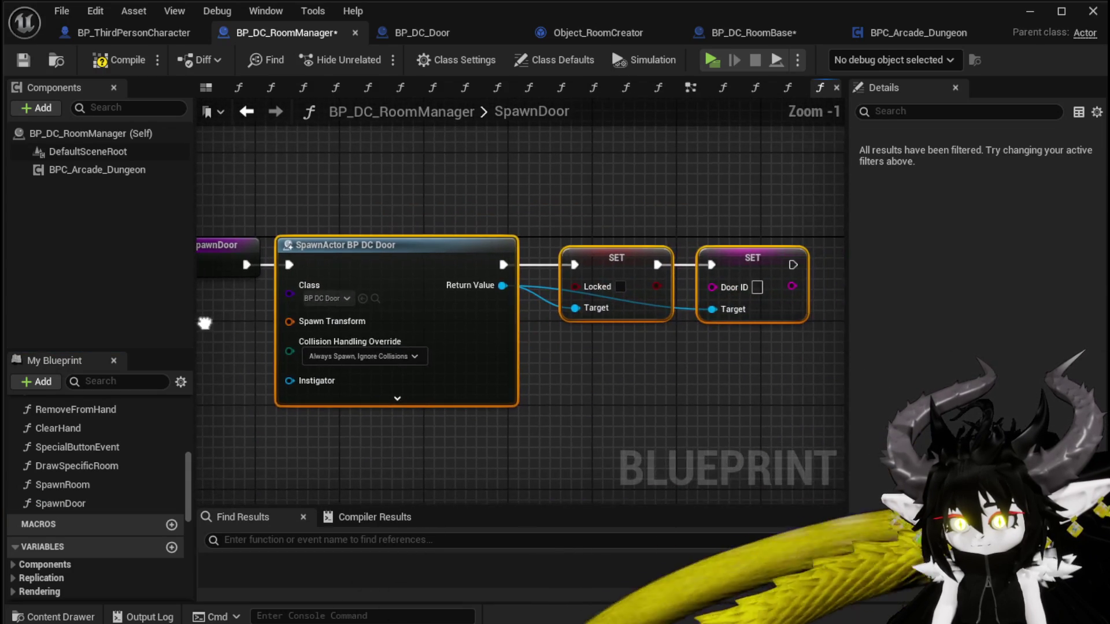
{"action": "left_click_drag", "start_coordinate": [446, 199], "coordinate": [552, 203]}
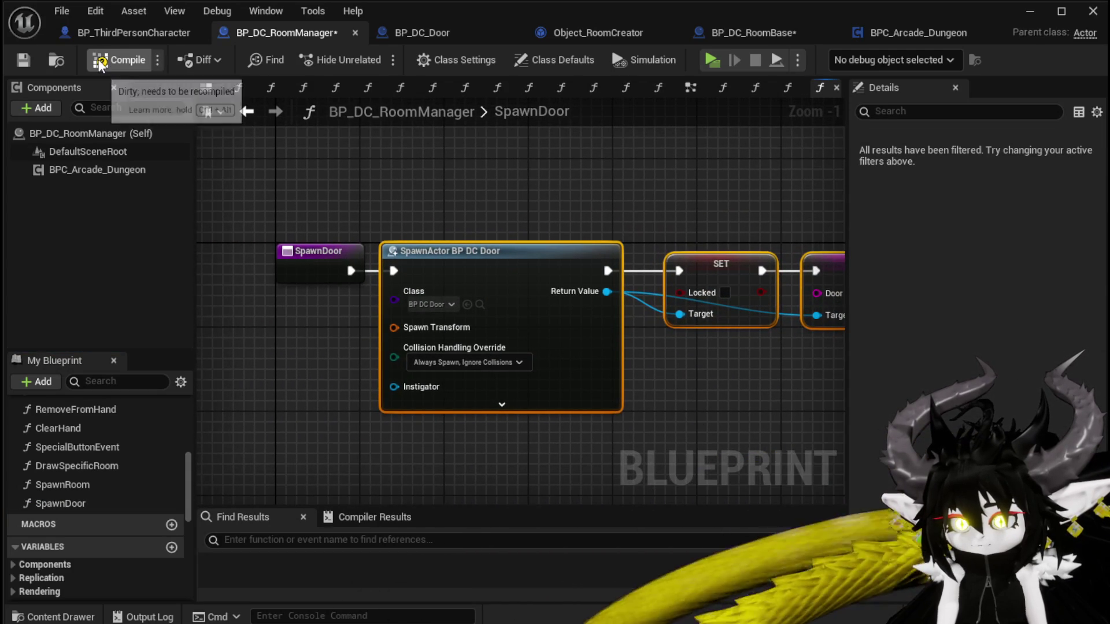
{"action": "left_click", "coordinate": [119, 60]}
{"action": "left_click", "coordinate": [23, 61]}
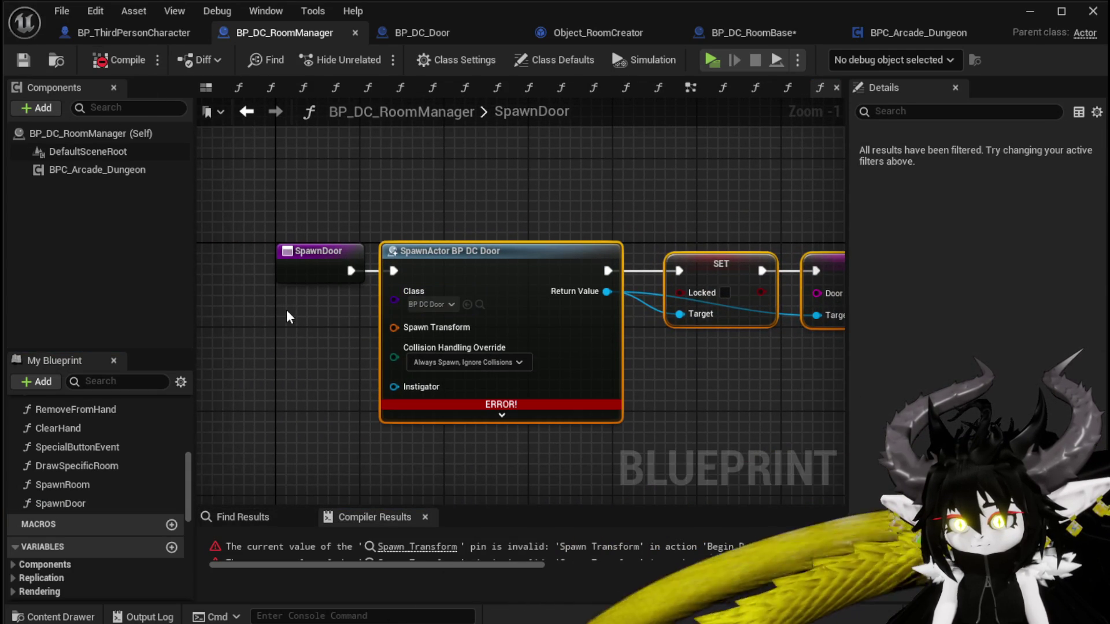
{"action": "left_click_drag", "start_coordinate": [288, 317], "coordinate": [336, 317]}
{"action": "mouse_move", "coordinate": [443, 329]}
{"action": "left_mouse_down"}
{"action": "mouse_move", "coordinate": [370, 277]}
{"action": "mouse_move", "coordinate": [252, 252]}
{"action": "left_mouse_up"}
{"action": "key", "text": "F7"}
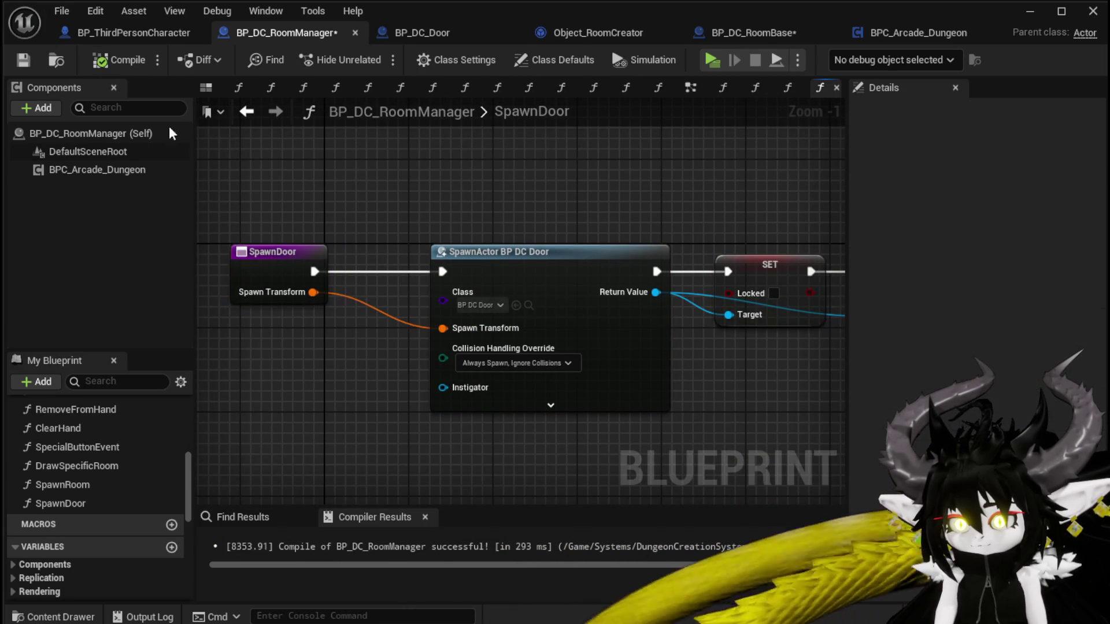
{"action": "left_click", "coordinate": [610, 42]}
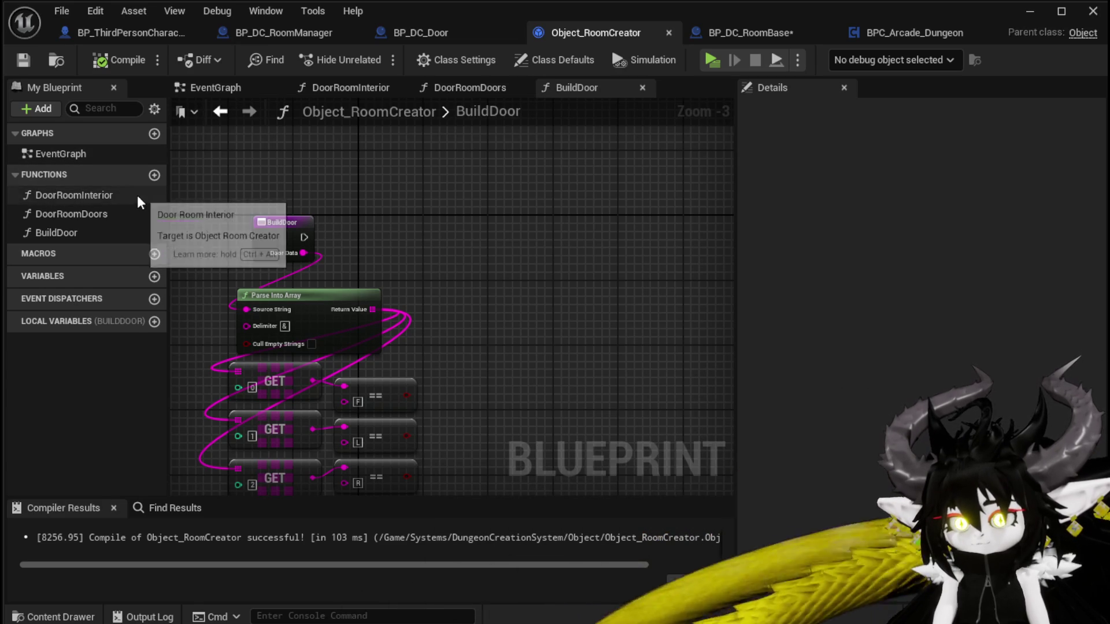
Create a BindEvent function with a BP DC Room Manager input named Owner.
{"action": "left_click", "coordinate": [154, 175]}
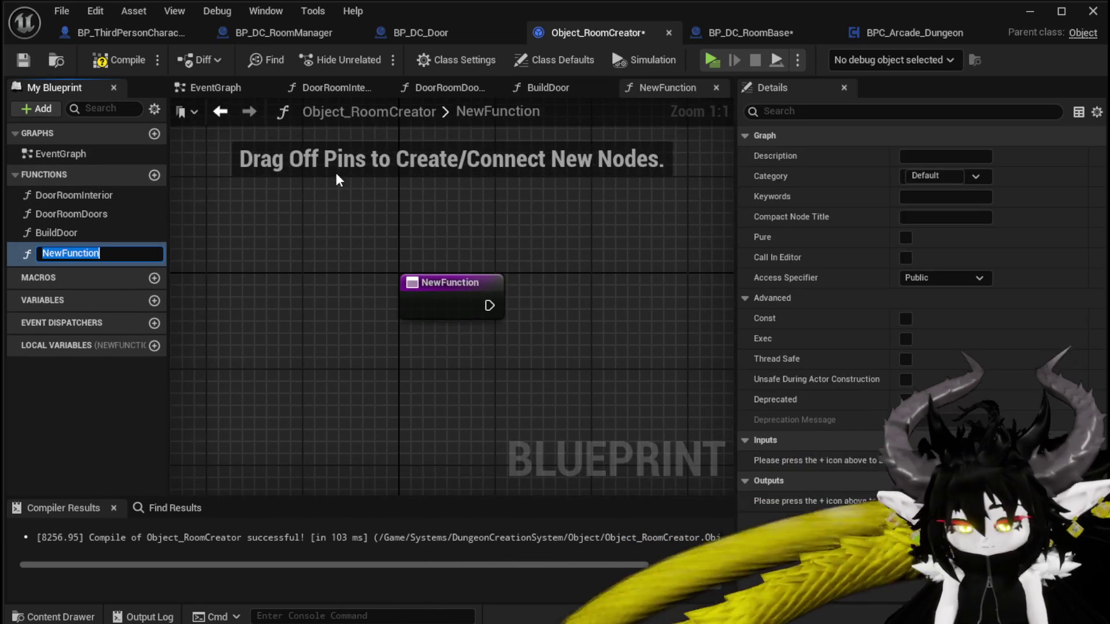
{"action": "type", "text": "BindEvent"}
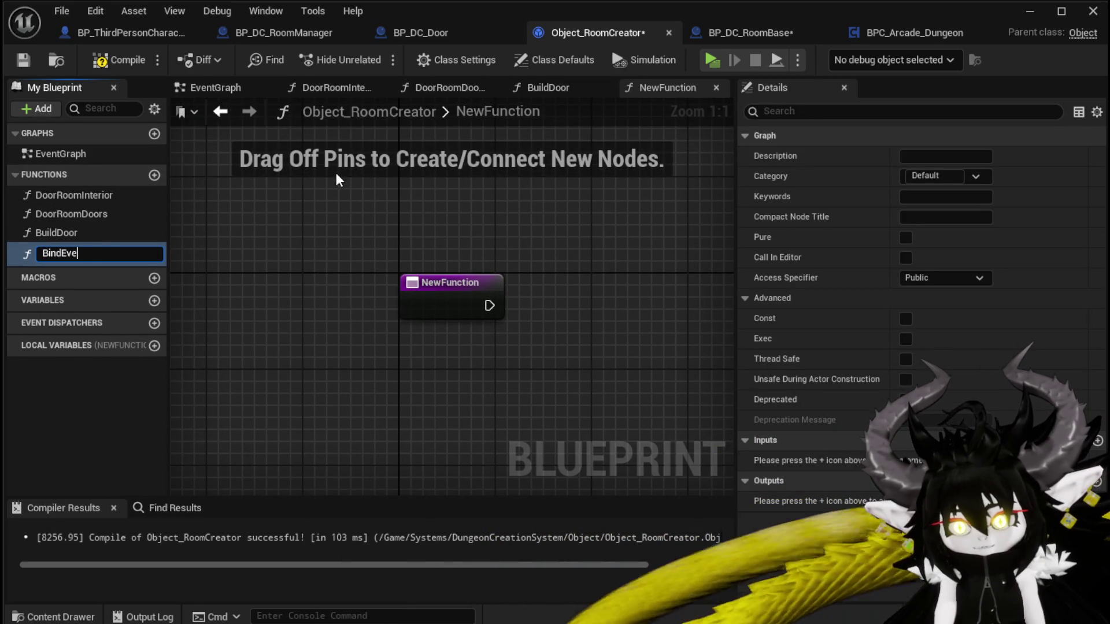
{"action": "key", "text": "Return"}
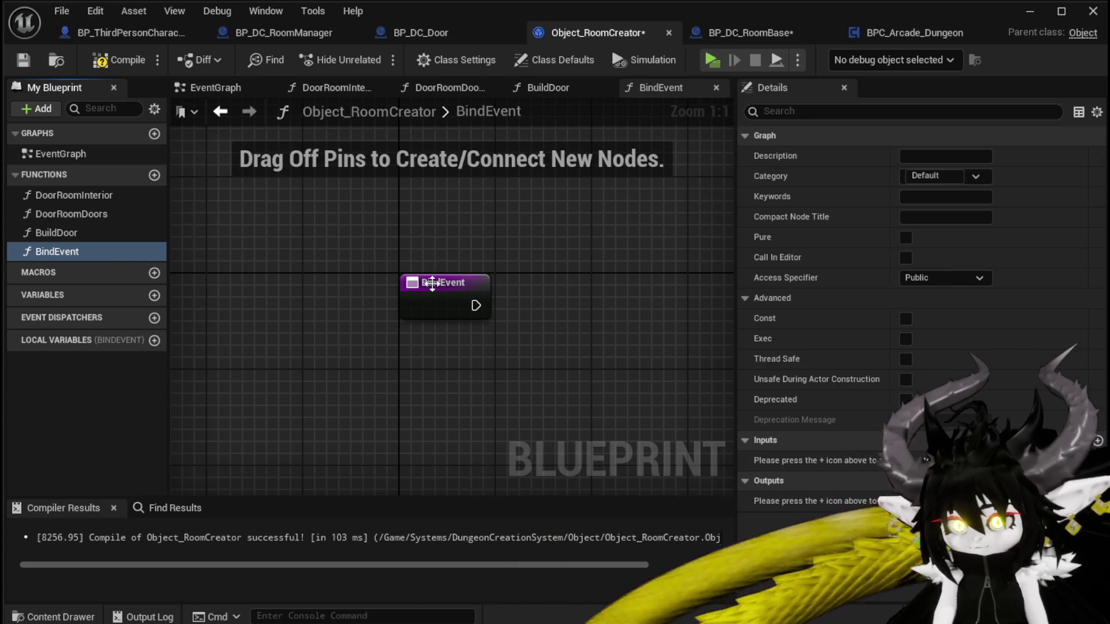
{"action": "left_click", "coordinate": [428, 282]}
{"action": "left_click", "coordinate": [1097, 359]}
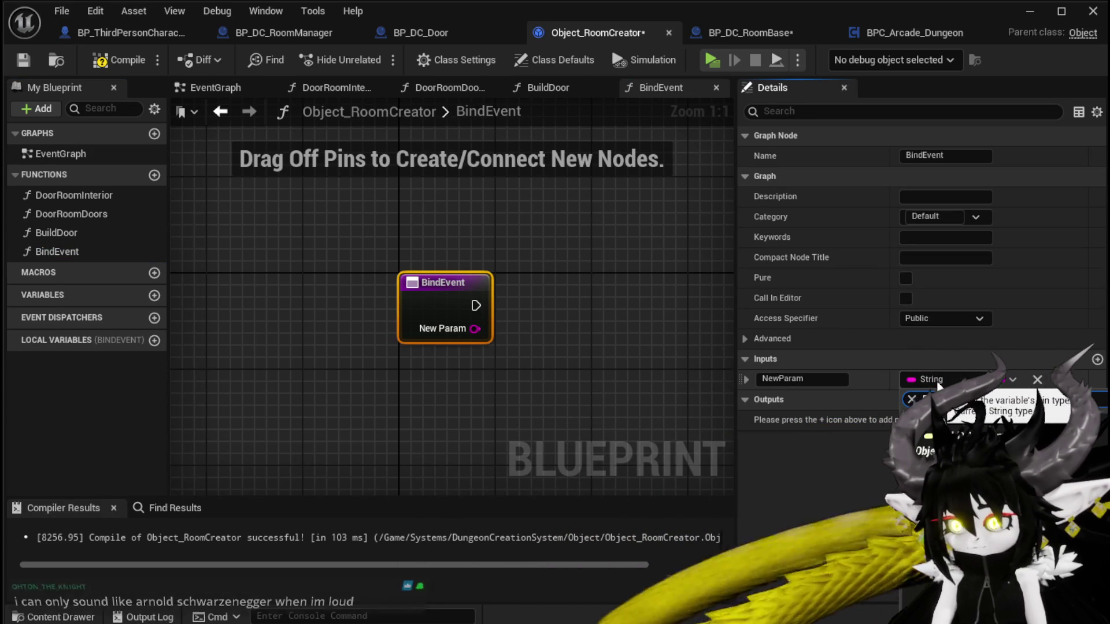
{"action": "key", "text": "Return"}
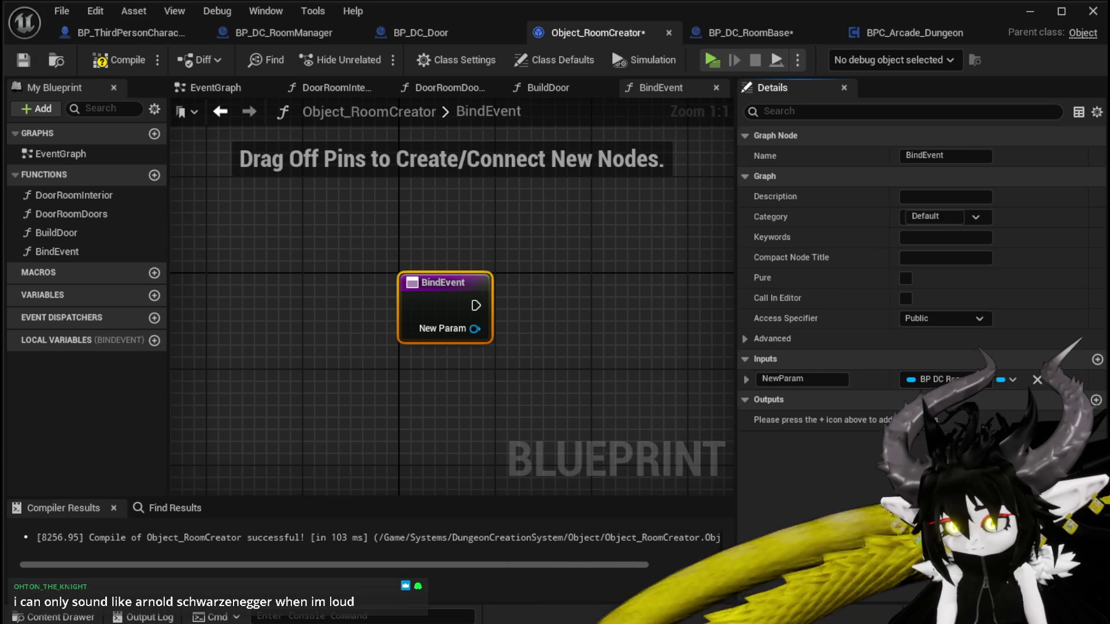
{"action": "left_click", "coordinate": [828, 379]}
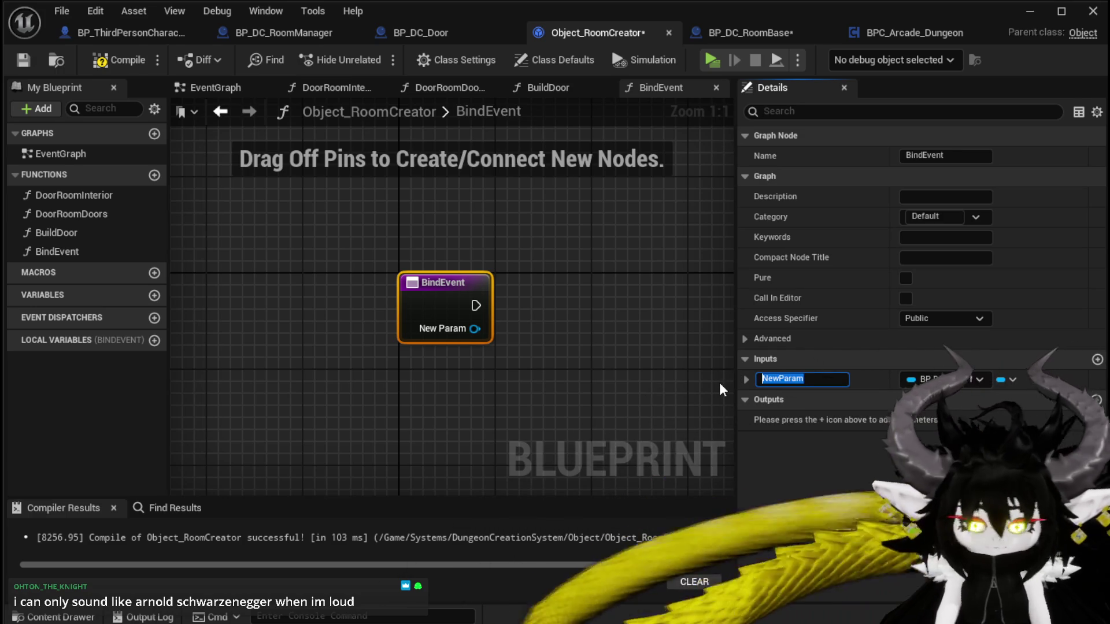
{"action": "type", "text": "Owner"}
{"action": "key", "text": "Return"}
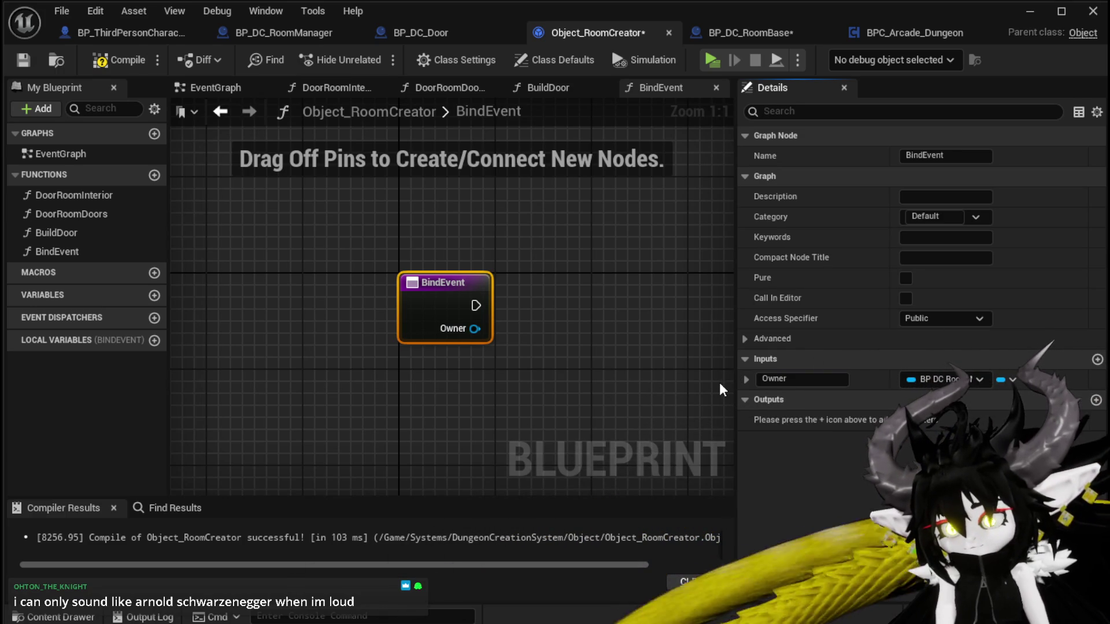
Promote the Owner pin to an Owner variable, move BindEvent to the top, and save.
{"action": "right_click", "coordinate": [475, 329]}
{"action": "left_click", "coordinate": [533, 376]}
{"action": "left_click_drag", "start_coordinate": [717, 294], "coordinate": [477, 308]}
{"action": "left_click_drag", "start_coordinate": [40, 253], "coordinate": [55, 186]}
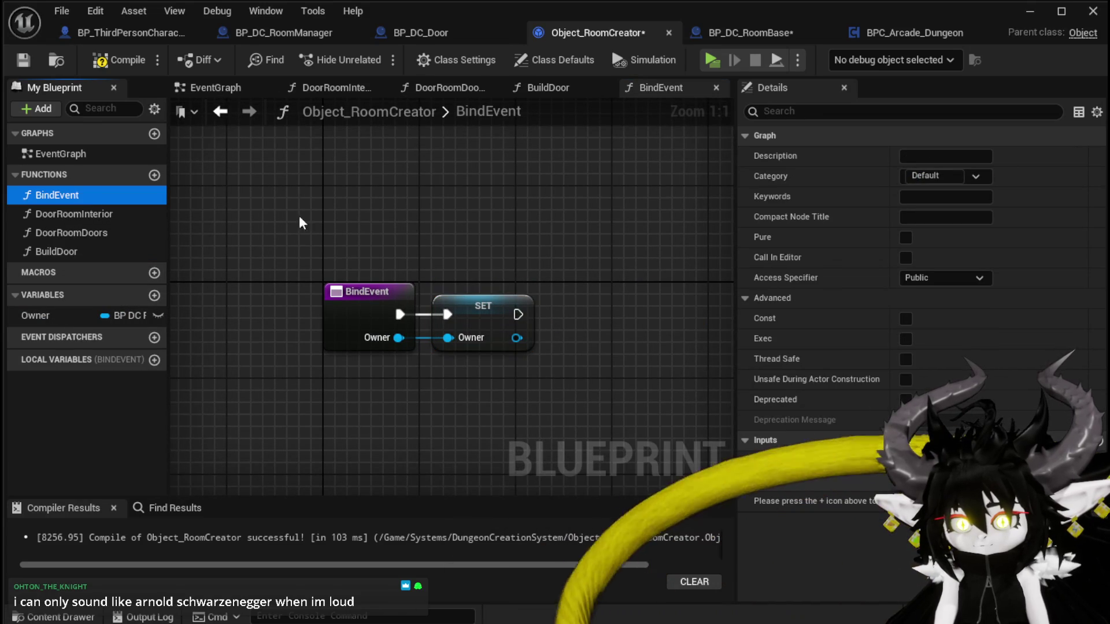
{"action": "left_click", "coordinate": [23, 59]}
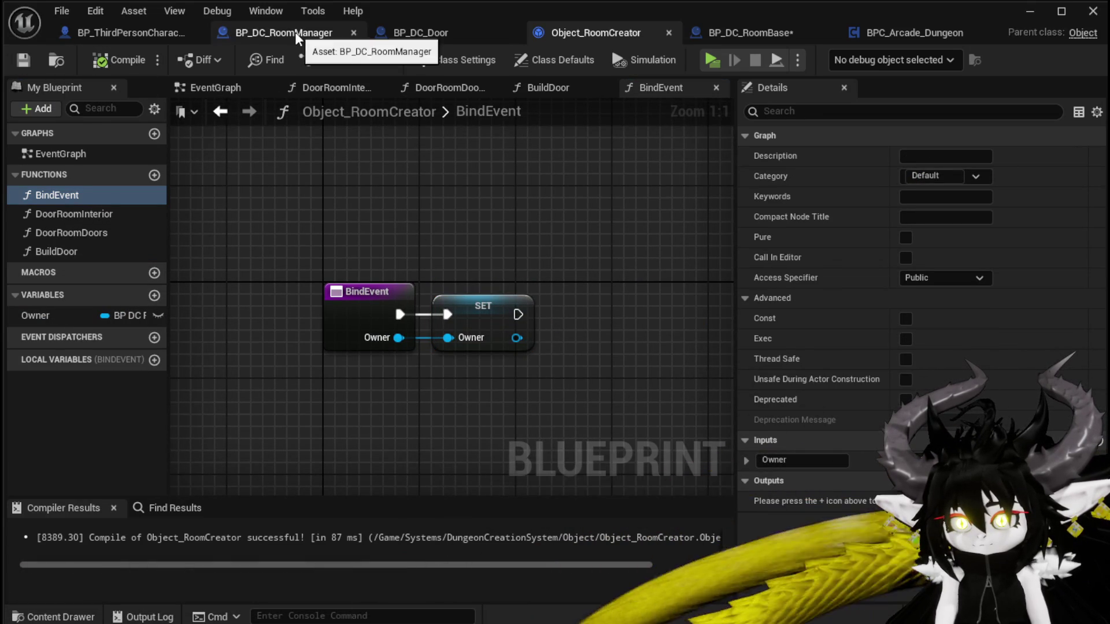
In BPC_Arcade_Dungeon's ConstructRoomBuilder, add a Bind Event call on Room Builder beside SET.
{"action": "left_click", "coordinate": [295, 33]}
{"action": "scroll", "coordinate": [109, 434], "scroll_direction": "up", "scroll_amount": 5}
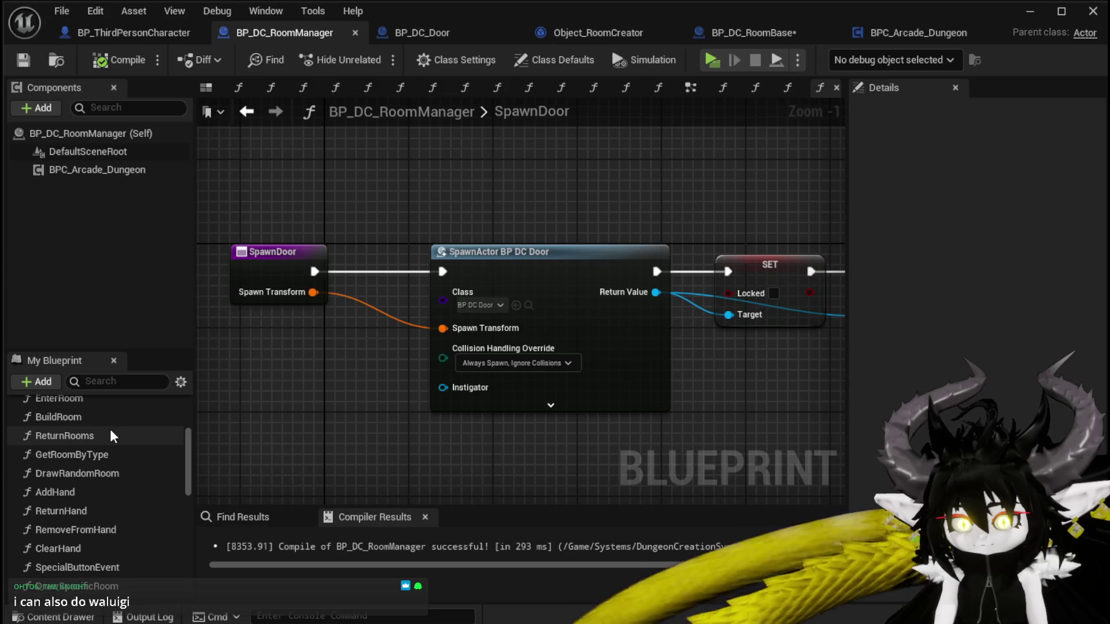
{"action": "scroll", "coordinate": [109, 431], "scroll_direction": "up", "scroll_amount": 5}
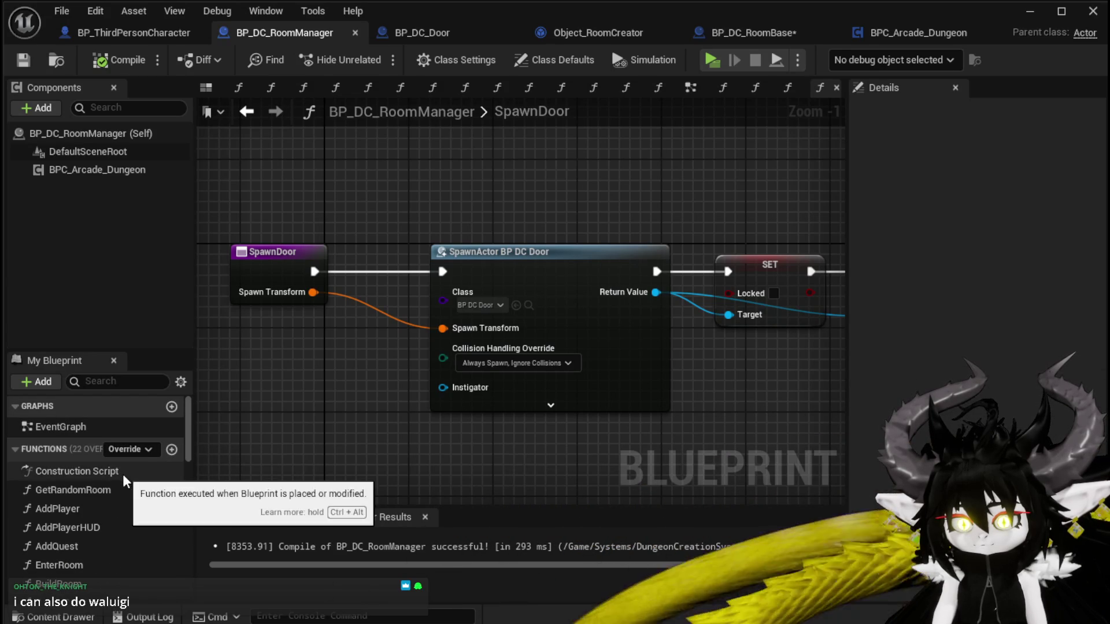
{"action": "left_click", "coordinate": [744, 32]}
{"action": "left_click", "coordinate": [764, 32]}
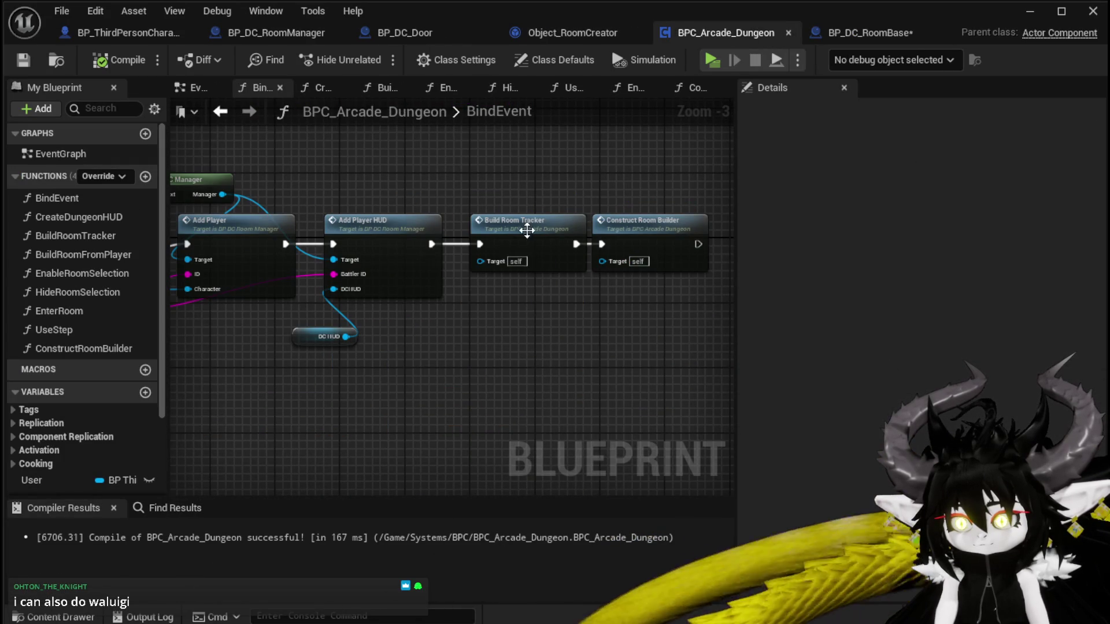
{"action": "double_click", "coordinate": [490, 218]}
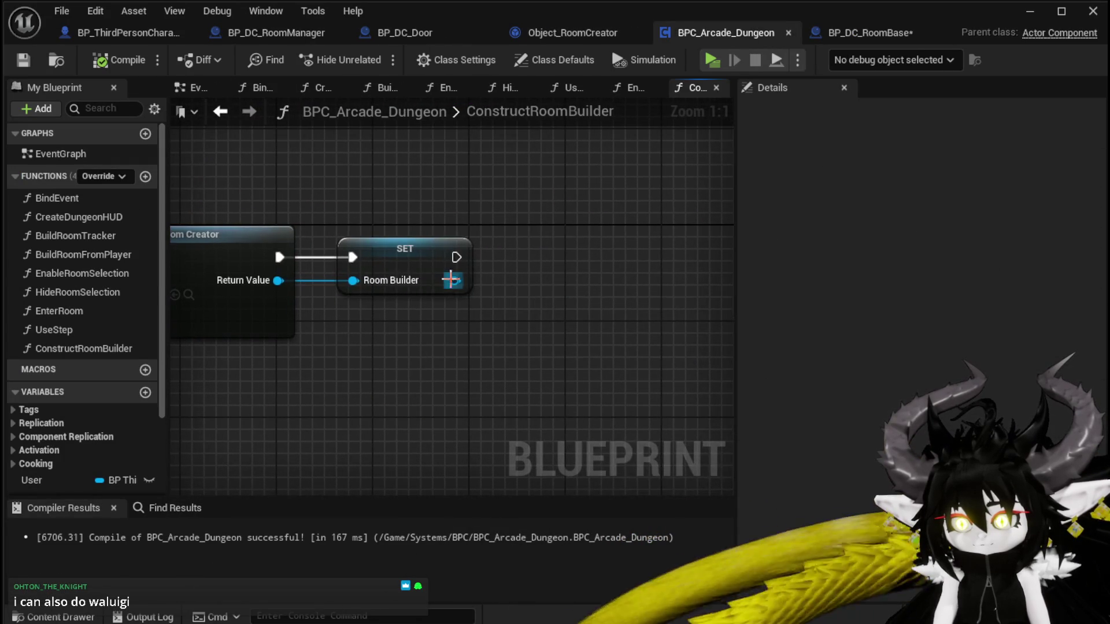
{"action": "left_click_drag", "start_coordinate": [451, 280], "coordinate": [564, 259]}
{"action": "type", "text": "Bin"}
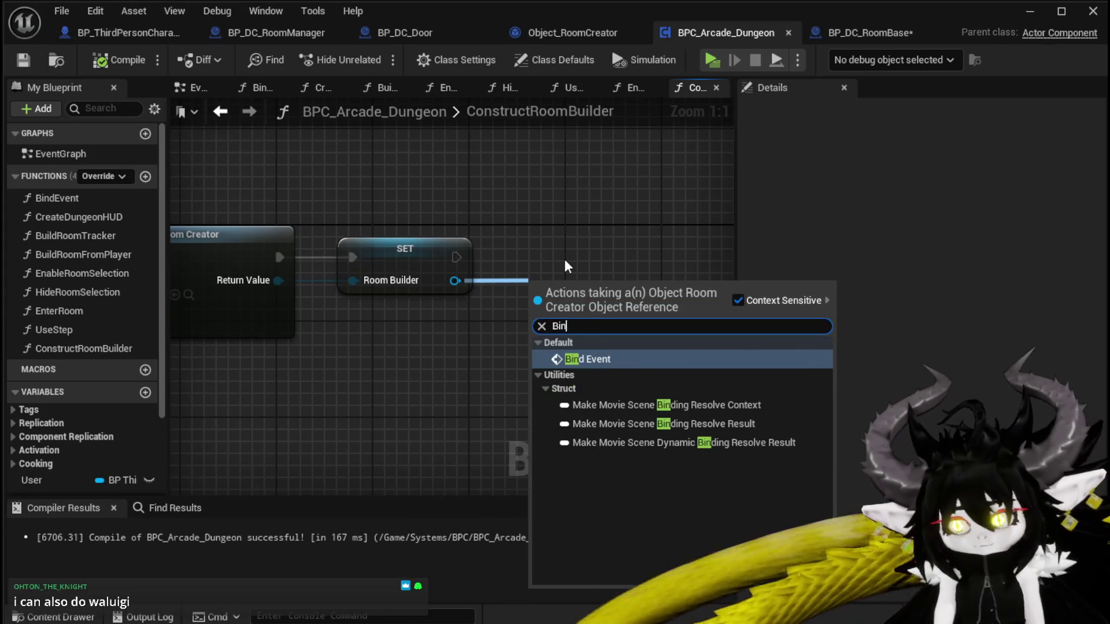
{"action": "type", "text": "d"}
{"action": "left_click", "coordinate": [587, 359]}
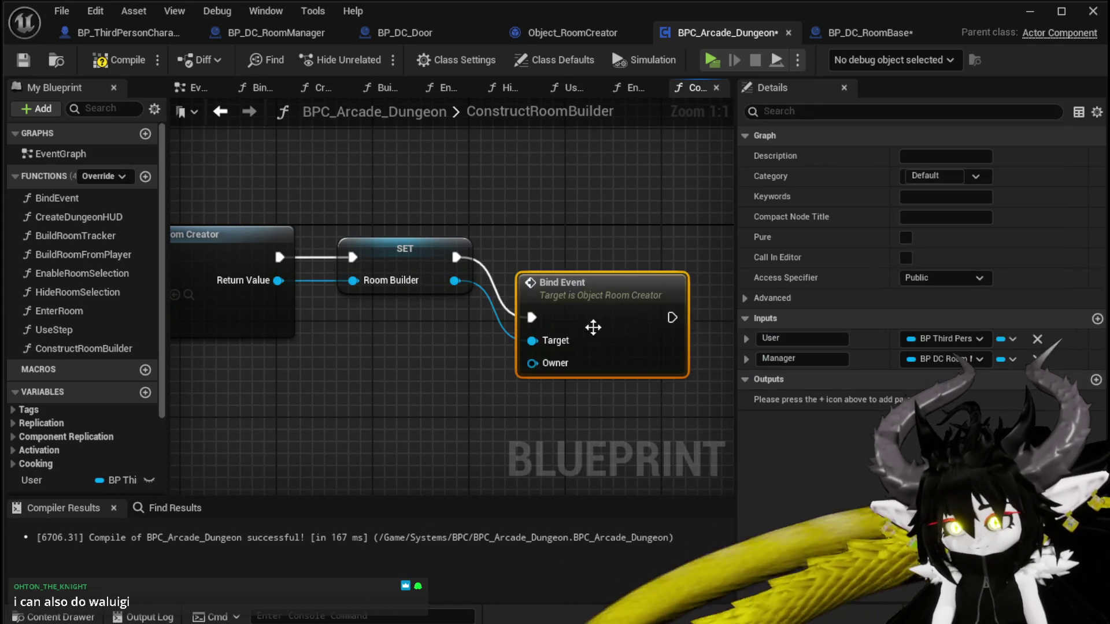
{"action": "left_click_drag", "start_coordinate": [590, 287], "coordinate": [567, 238]}
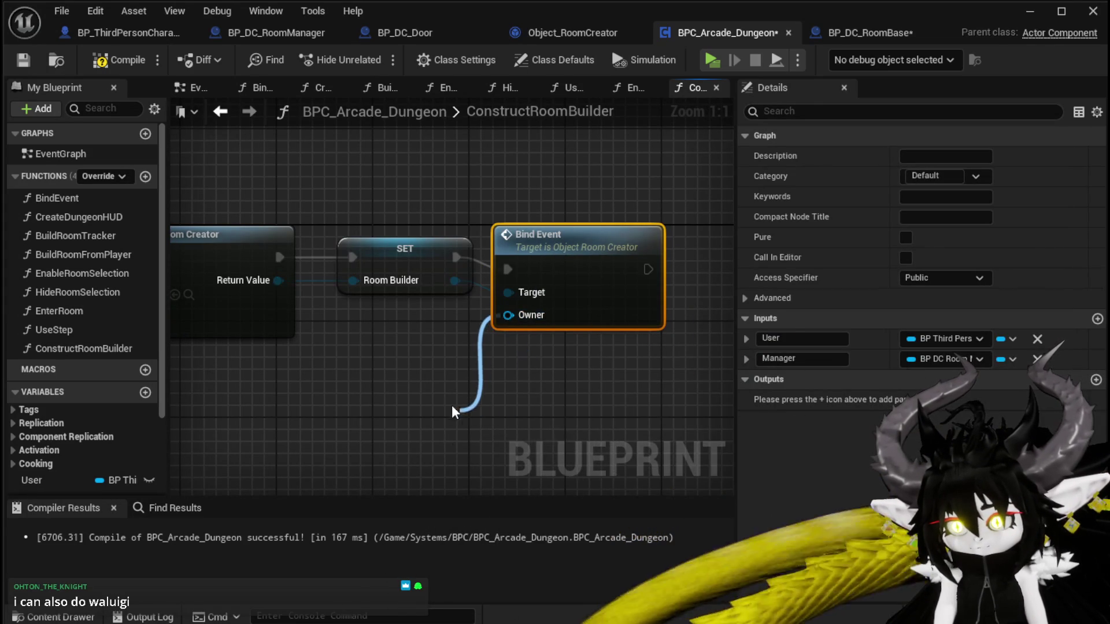
Wire a Manager getter into Bind Event's Owner pin and compile the component.
{"action": "left_click_drag", "start_coordinate": [452, 406], "coordinate": [458, 397]}
{"action": "type", "text": "Self"}
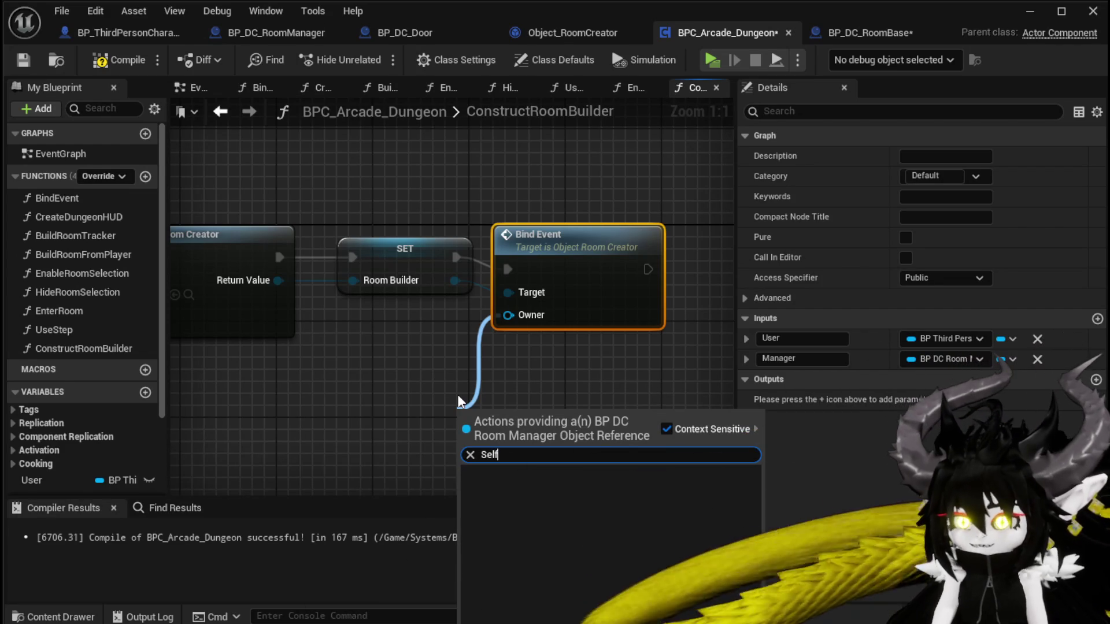
{"action": "left_click_drag", "start_coordinate": [381, 362], "coordinate": [484, 351]}
{"action": "scroll", "coordinate": [114, 471], "scroll_direction": "down", "scroll_amount": 3}
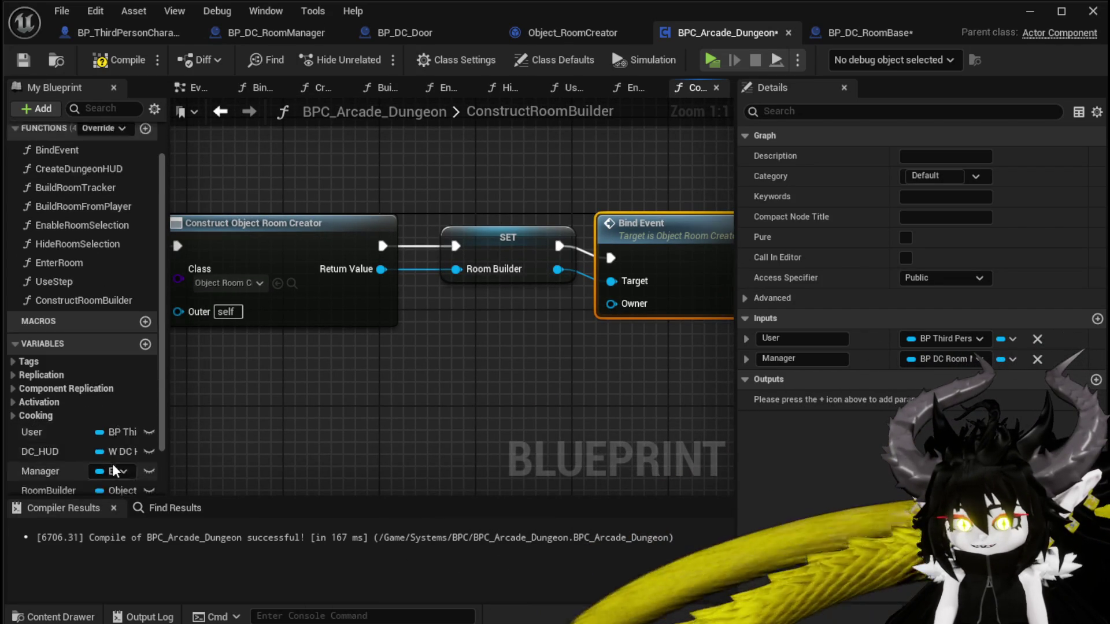
{"action": "scroll", "coordinate": [114, 471], "scroll_direction": "down", "scroll_amount": 1}
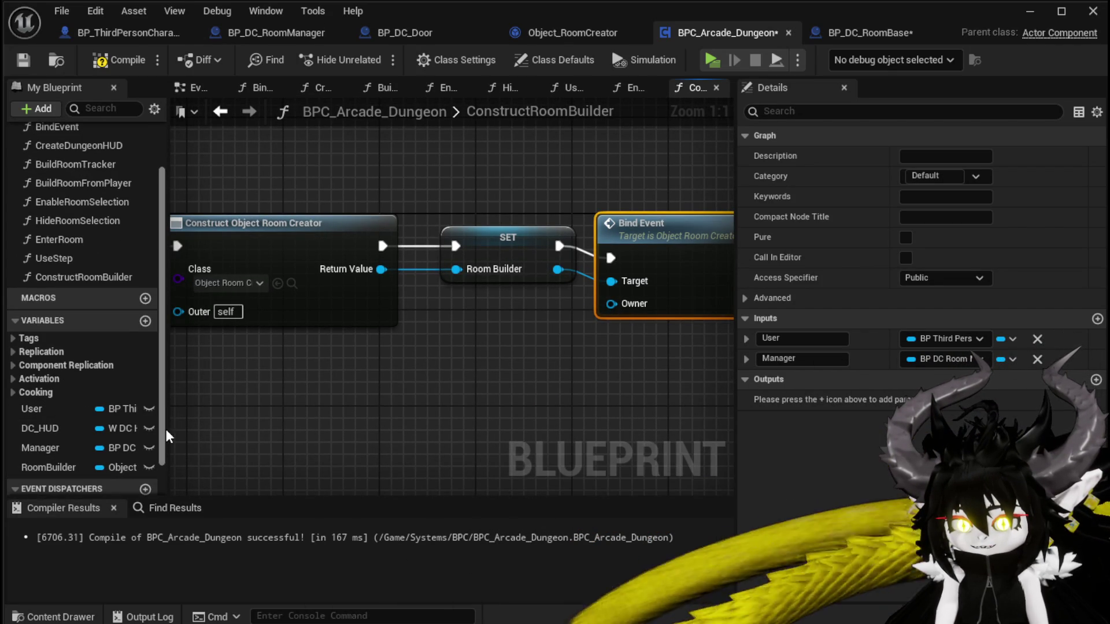
{"action": "left_click", "coordinate": [58, 448]}
{"action": "left_click_drag", "start_coordinate": [541, 403], "coordinate": [508, 370]}
{"action": "mouse_move", "coordinate": [556, 372]}
{"action": "left_mouse_down"}
{"action": "mouse_move", "coordinate": [558, 381]}
{"action": "mouse_move", "coordinate": [611, 303]}
{"action": "left_mouse_up"}
{"action": "key", "text": "F7"}
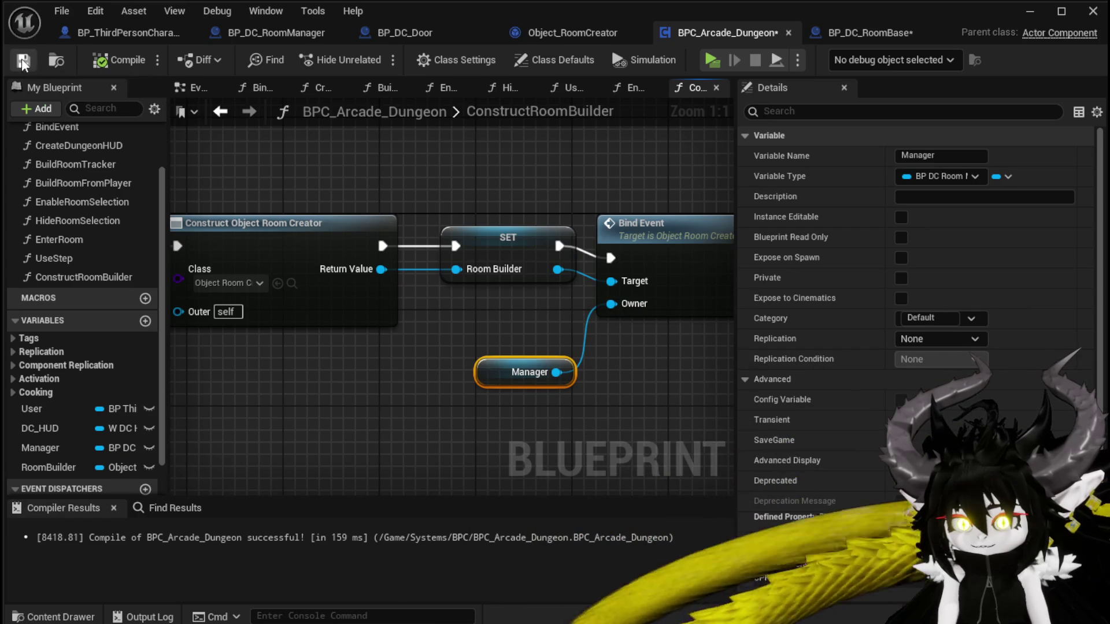
Tidy the Bind Event and Manager nodes, then return to BP_DC_RoomBase.
{"action": "left_click_drag", "start_coordinate": [525, 245], "coordinate": [549, 233]}
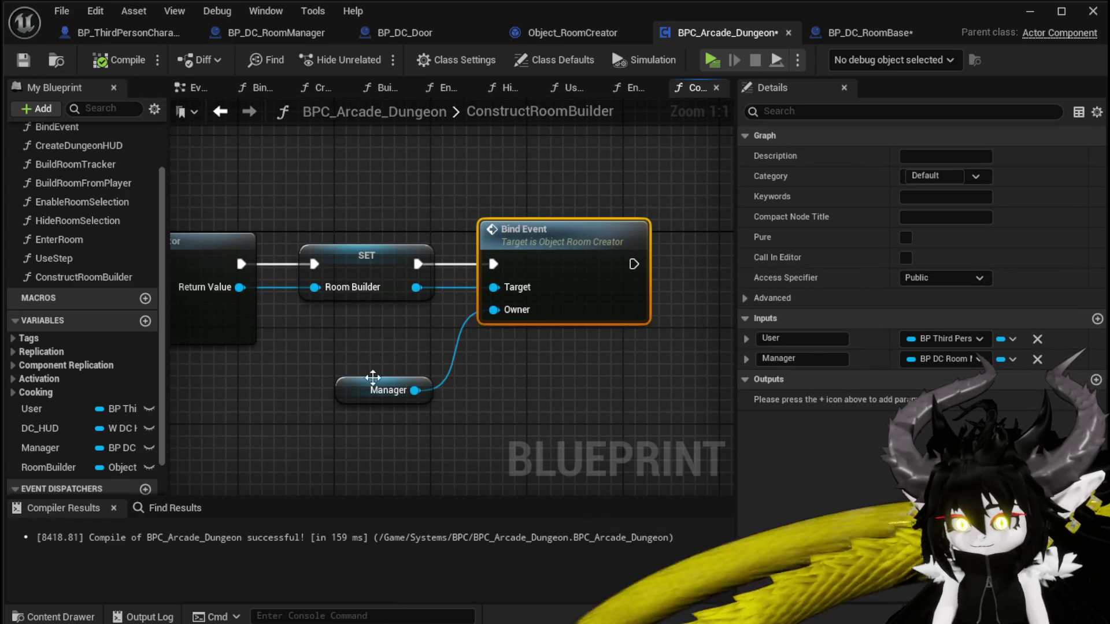
{"action": "left_click_drag", "start_coordinate": [364, 389], "coordinate": [497, 354]}
{"action": "left_click", "coordinate": [260, 220]}
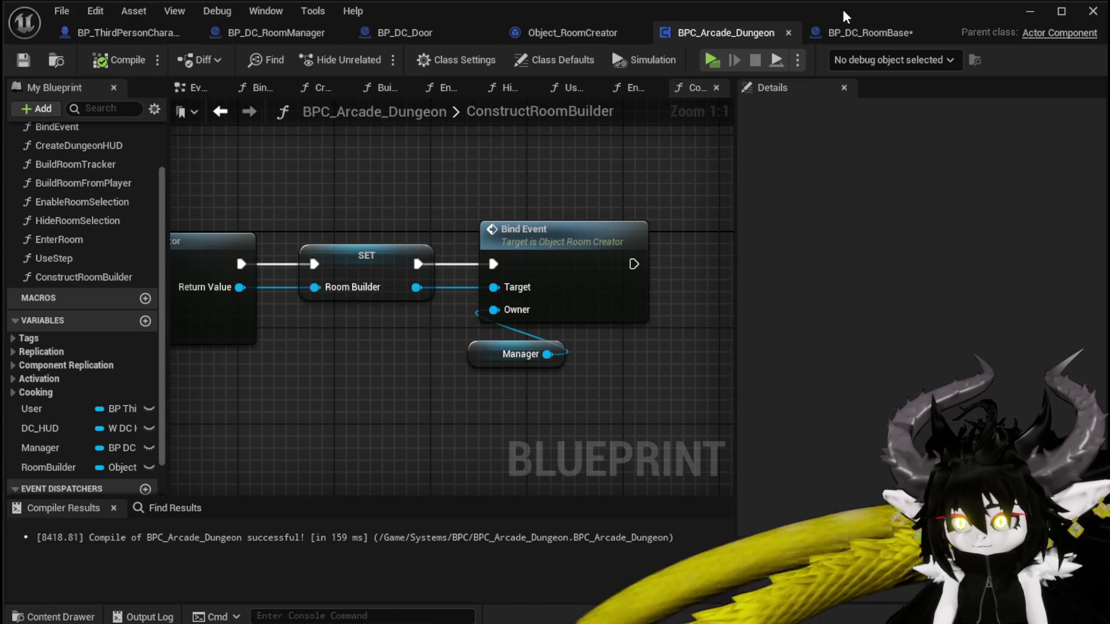
{"action": "left_click", "coordinate": [866, 31]}
Save BP_DC_RoomBase, then add an Owner getter in Object_RoomCreator's BuildDoor graph and search 'Bin' from it.
{"action": "left_click", "coordinate": [26, 60]}
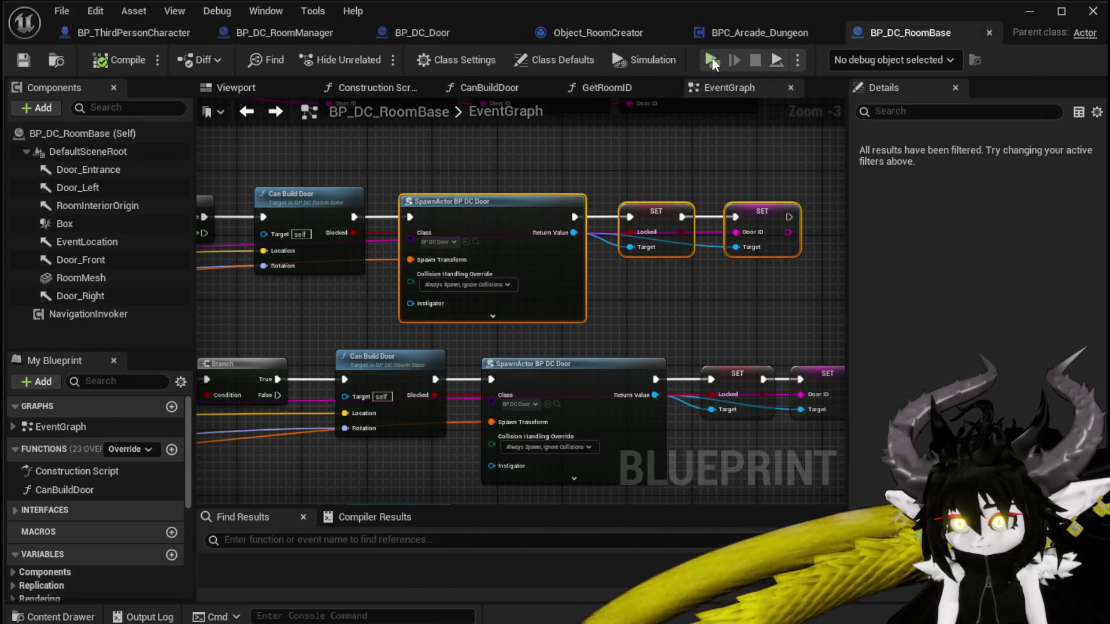
{"action": "left_click", "coordinate": [780, 34]}
{"action": "left_click", "coordinate": [584, 39]}
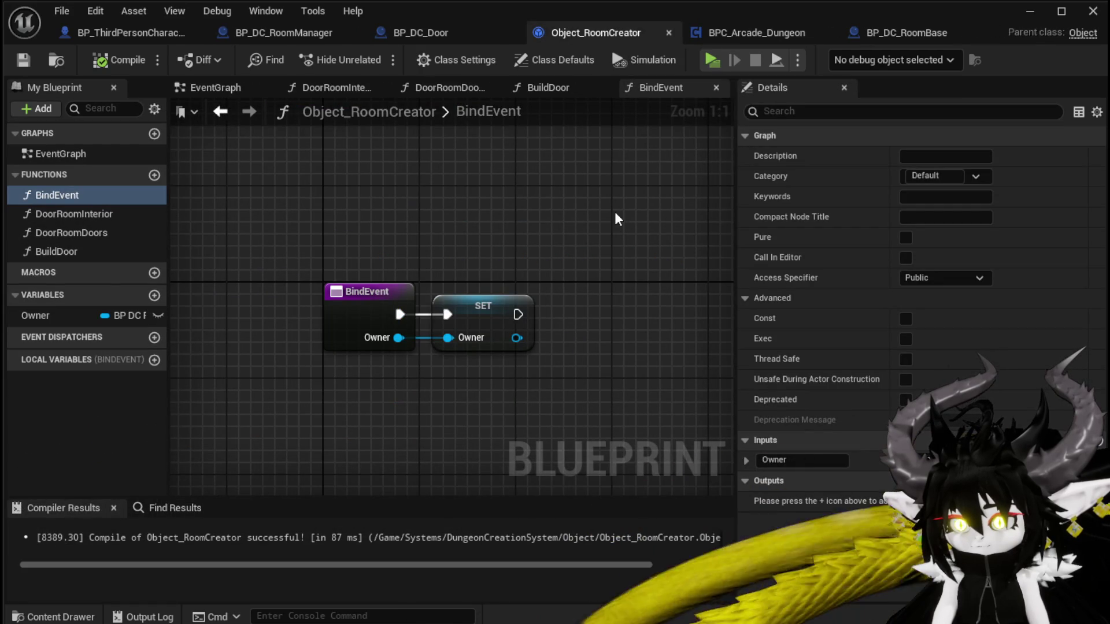
{"action": "double_click", "coordinate": [67, 255]}
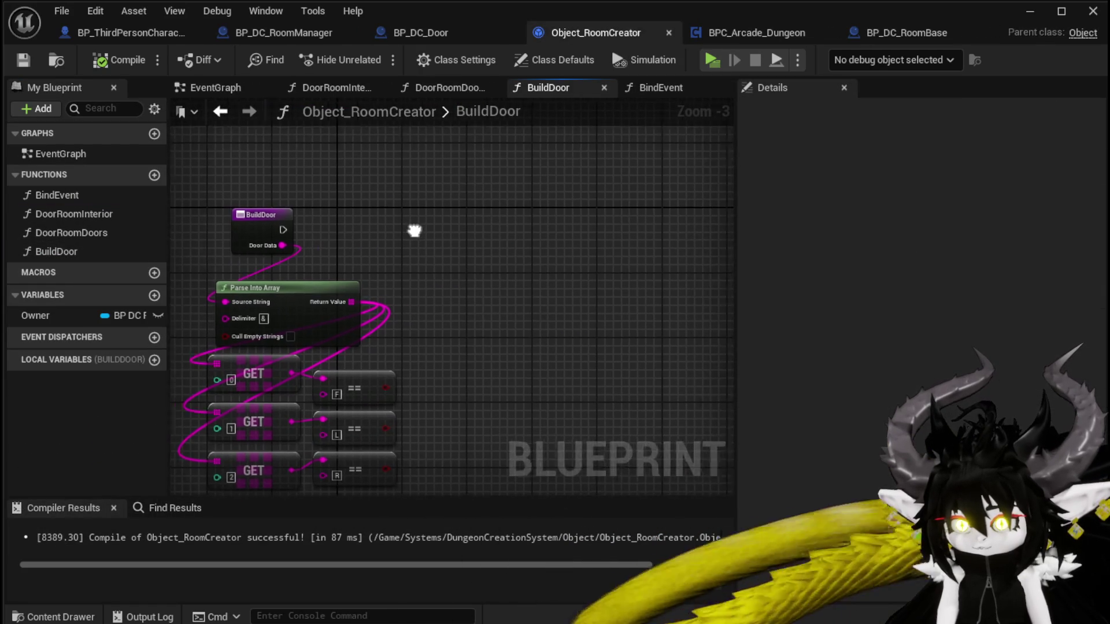
{"action": "mouse_move", "coordinate": [50, 316]}
{"action": "left_mouse_down"}
{"action": "mouse_move", "coordinate": [261, 142]}
{"action": "mouse_move", "coordinate": [292, 173]}
{"action": "mouse_move", "coordinate": [428, 231]}
{"action": "mouse_move", "coordinate": [435, 220]}
{"action": "left_mouse_up"}
{"action": "type", "text": "Bi"}
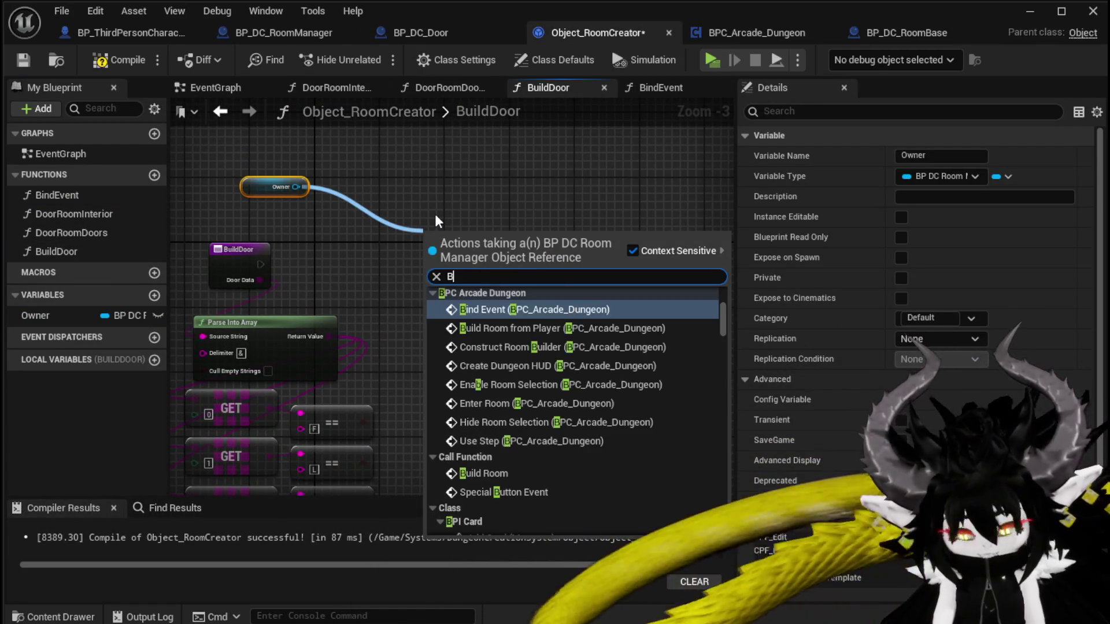